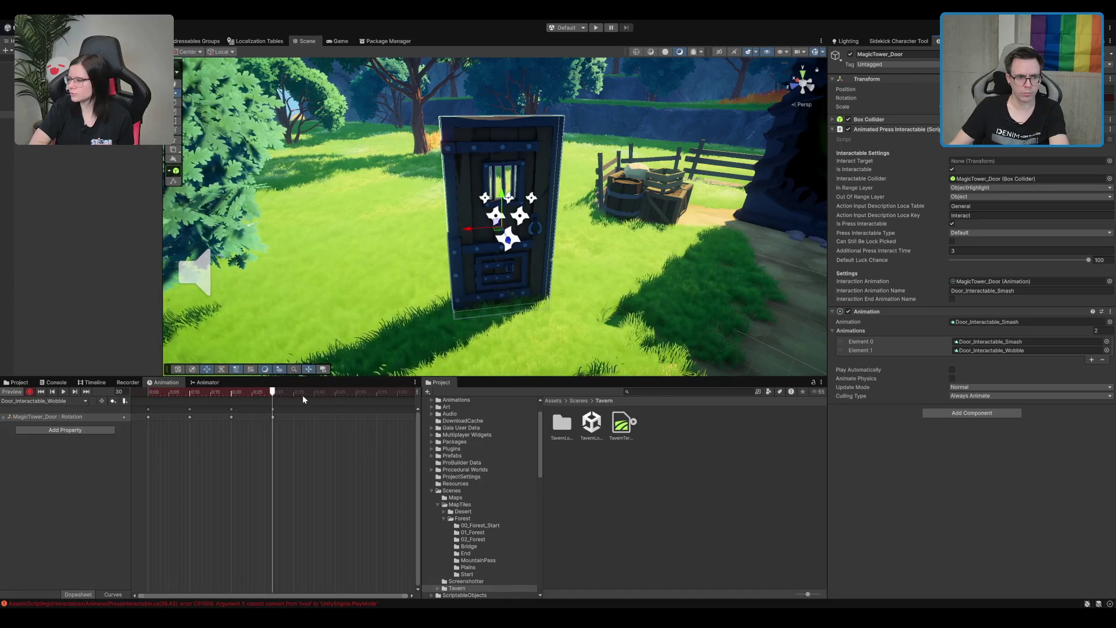
- Preview the door wobble animation, scrubbing to frame 40 and back to frame 0
left_click(313, 391)
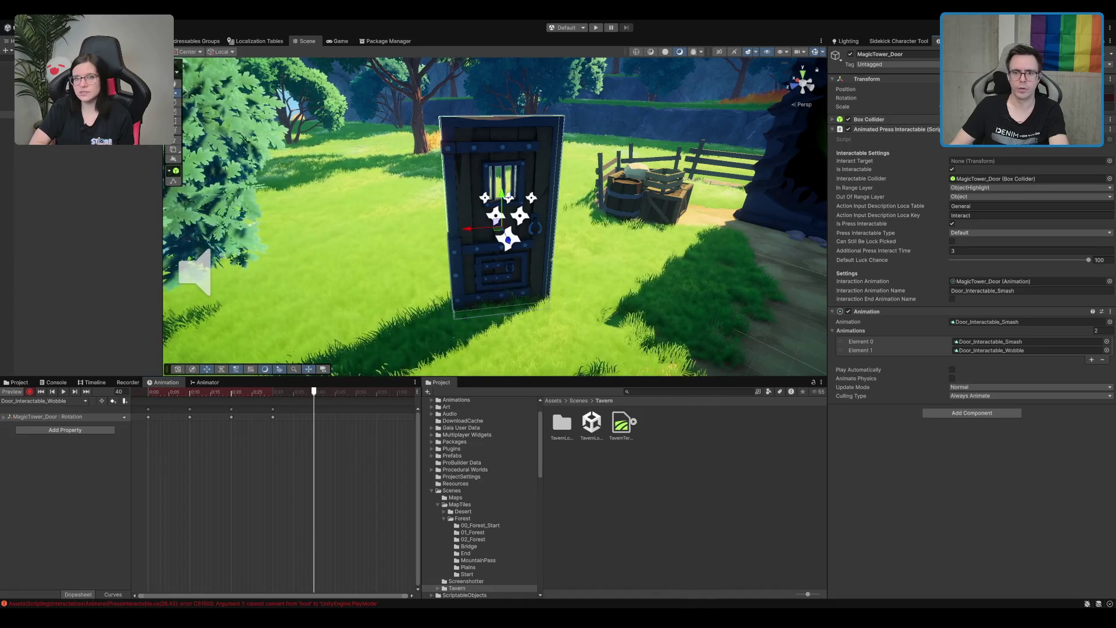
left_click(63, 391)
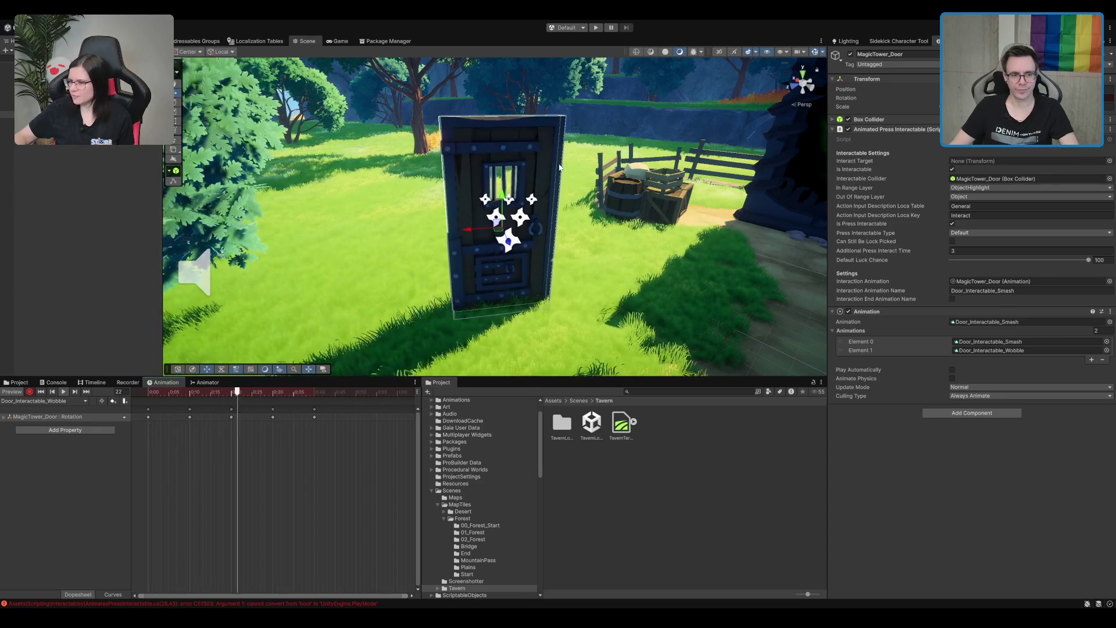
left_click_drag(226, 389, 1, 396)
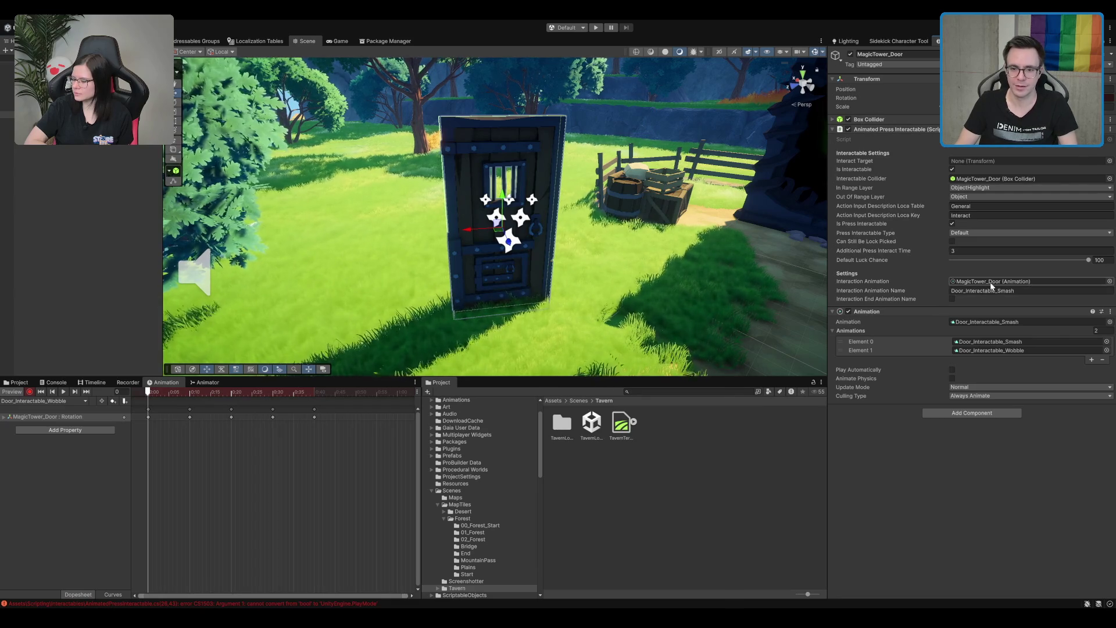
left_click(978, 290)
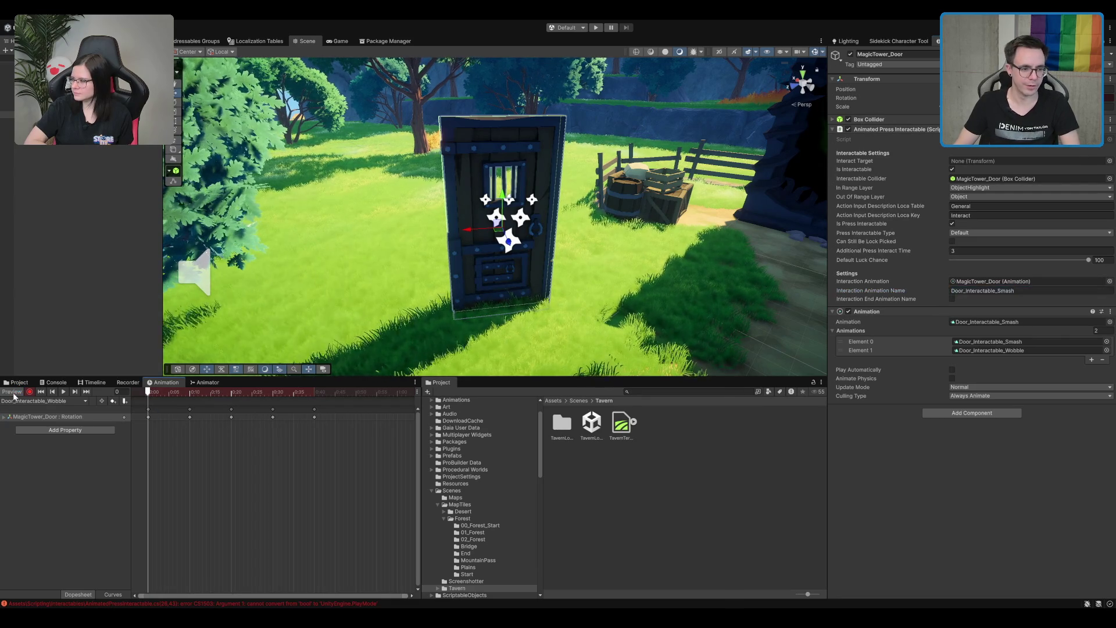
- Change the end animation name from bool to string and add a serialized AudioSource field
key("super+Tab")
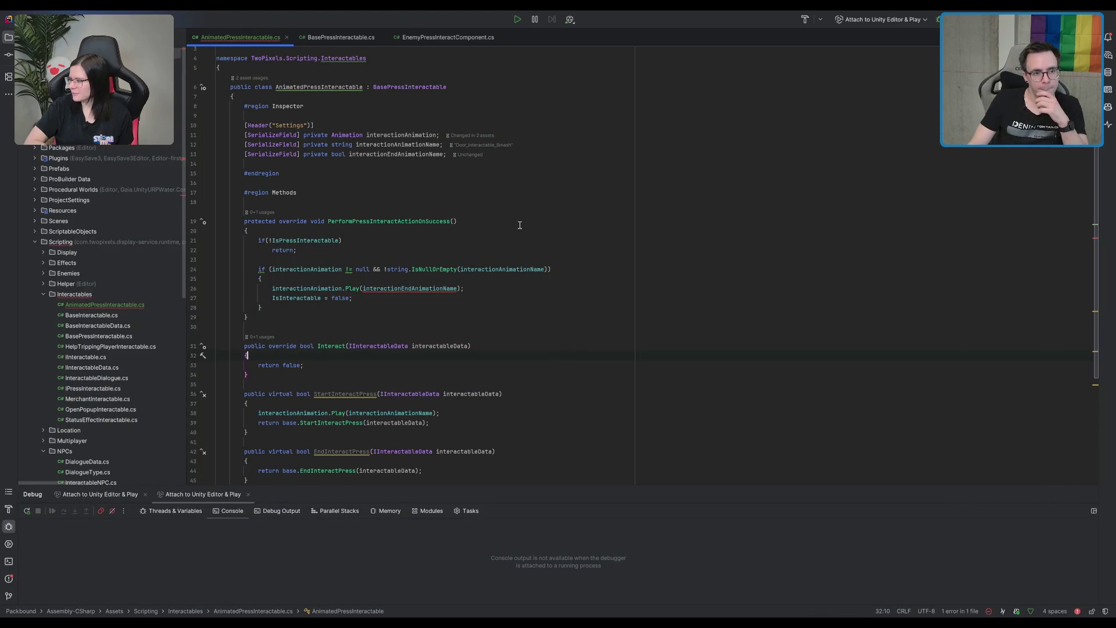
double_click(340, 154)
type("str")
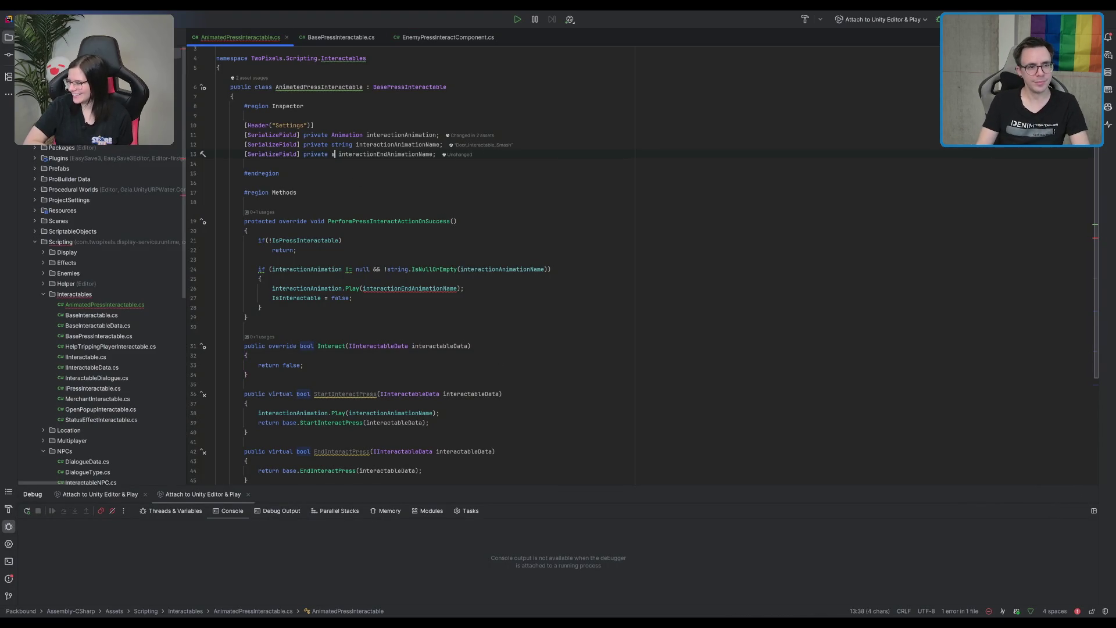
type("ing")
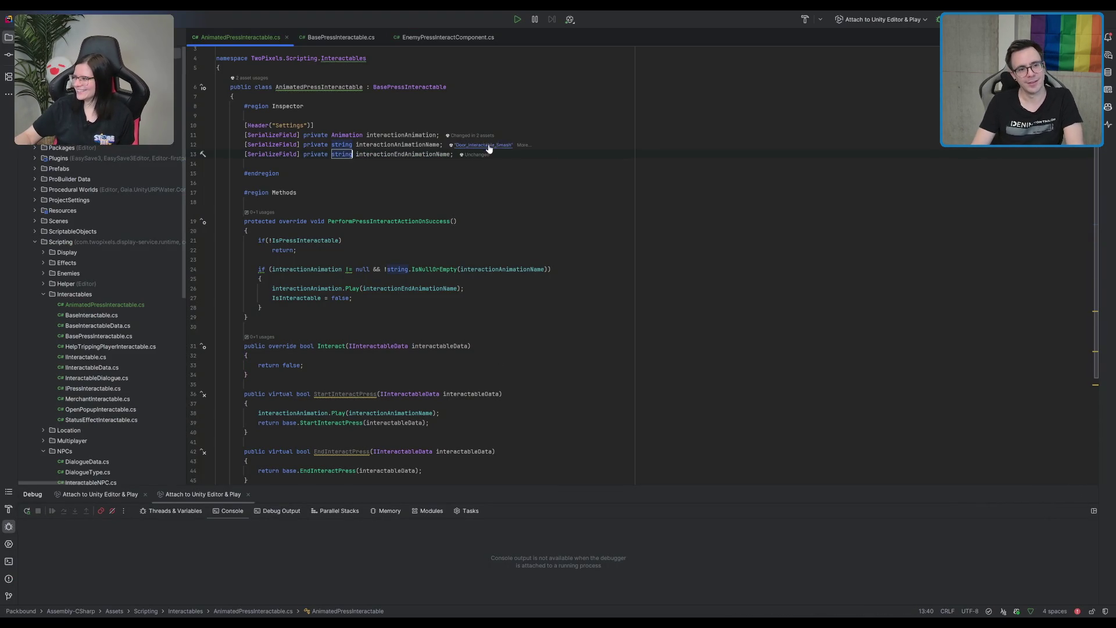
left_click(430, 145)
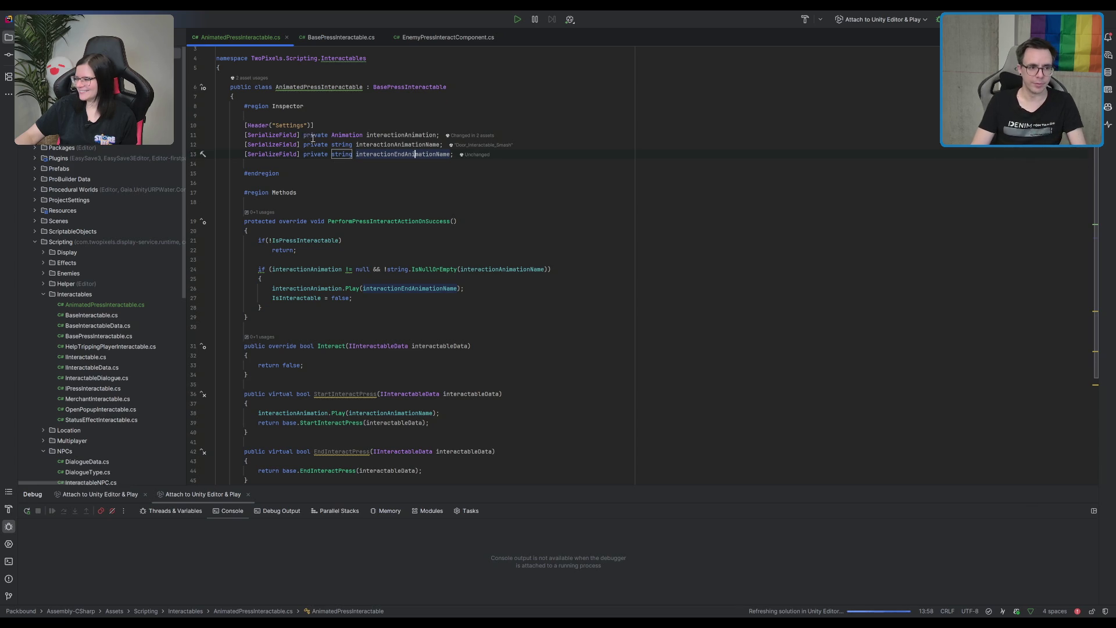
scroll(313, 139, "up", 1)
left_click(326, 147)
key("Return")
type("[S")
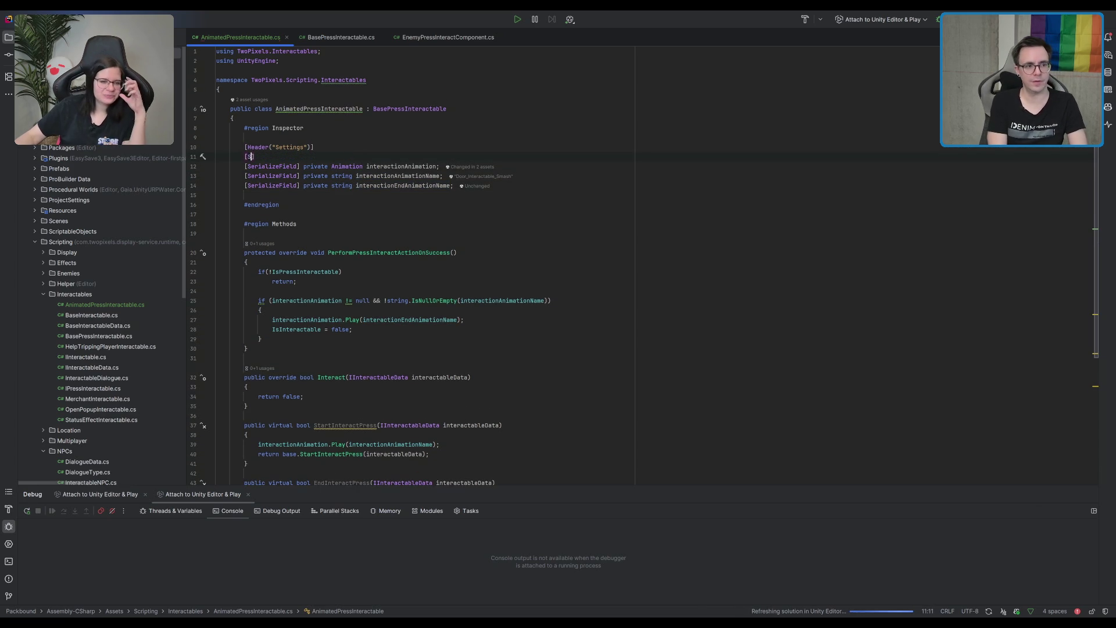
type("erializeField] private ")
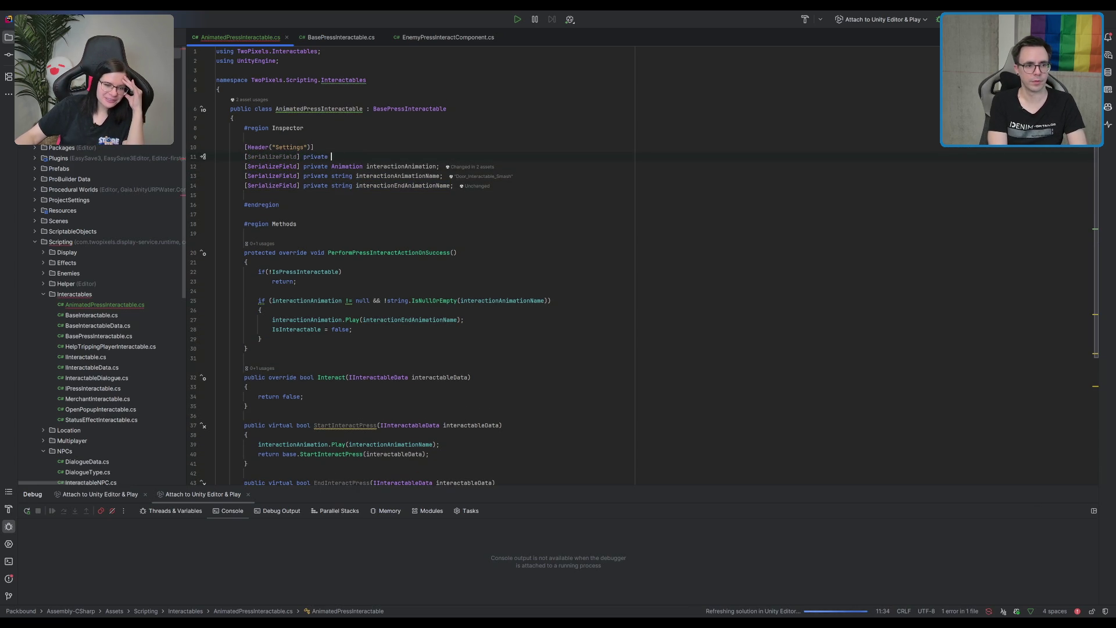
type("AudioSoun")
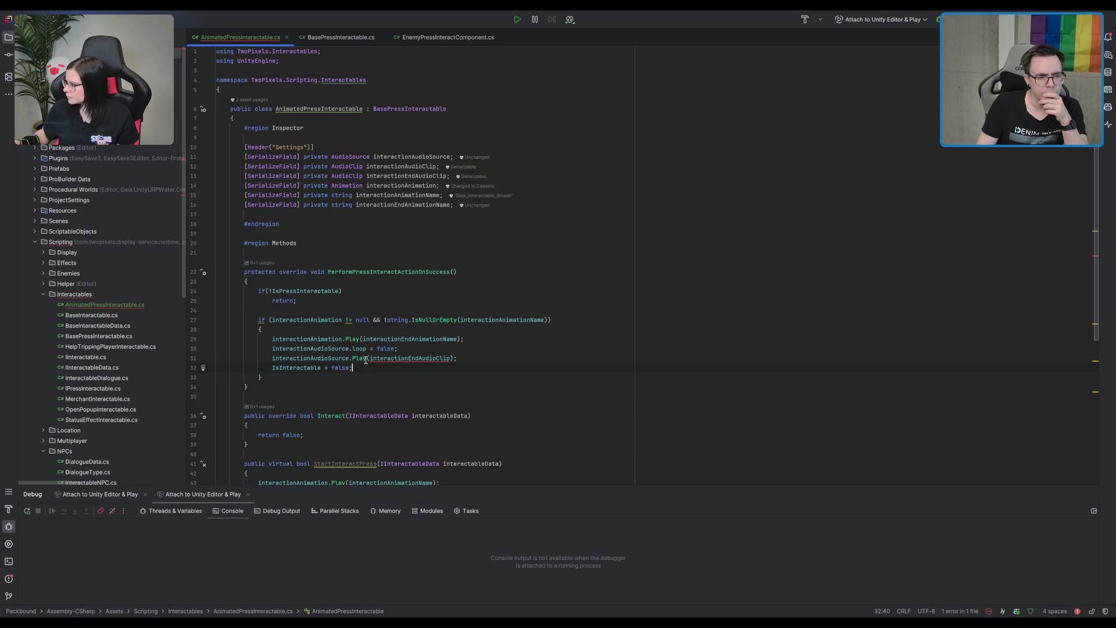
- On success, assign interactionEndAudioClip to the audio source's clip, then call Play() without arguments
left_click(366, 358)
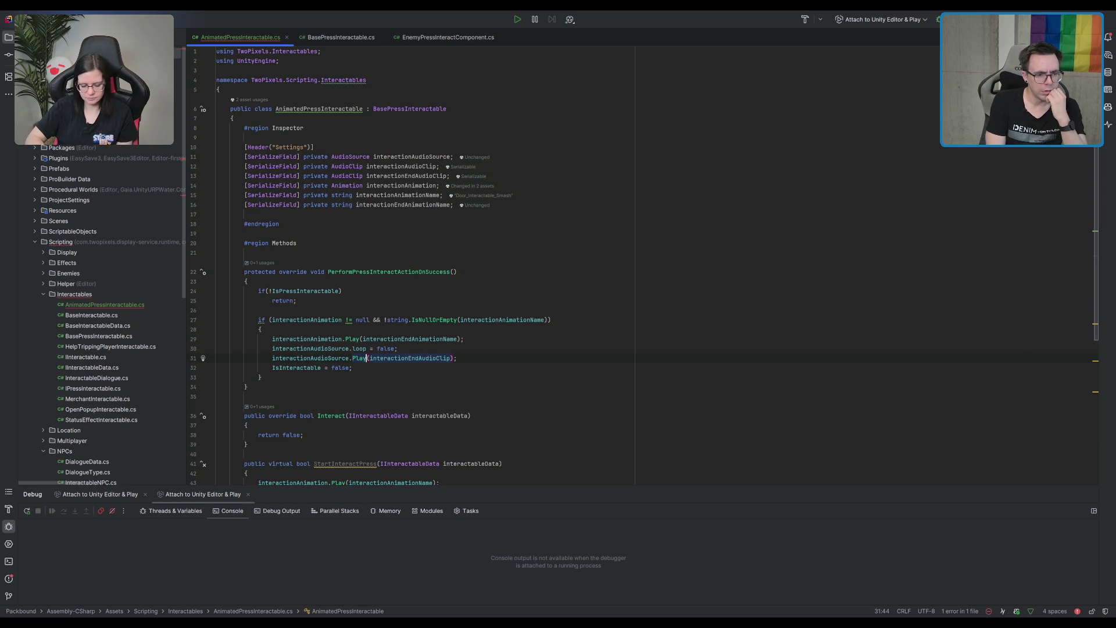
left_click(368, 358)
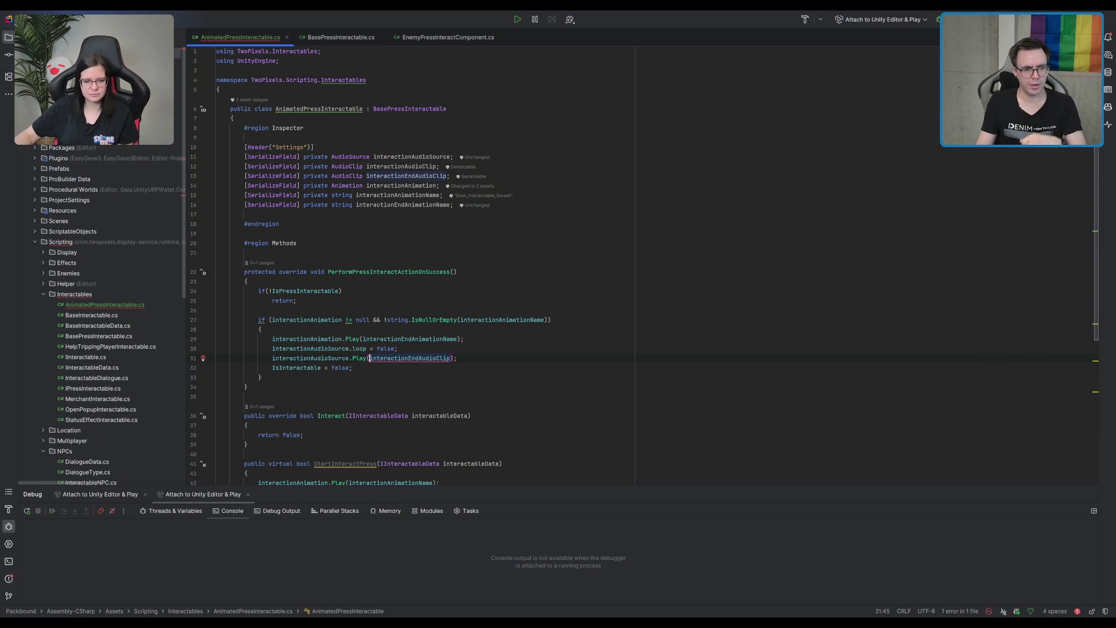
double_click(430, 358)
key("BackSpace")
left_click(443, 349)
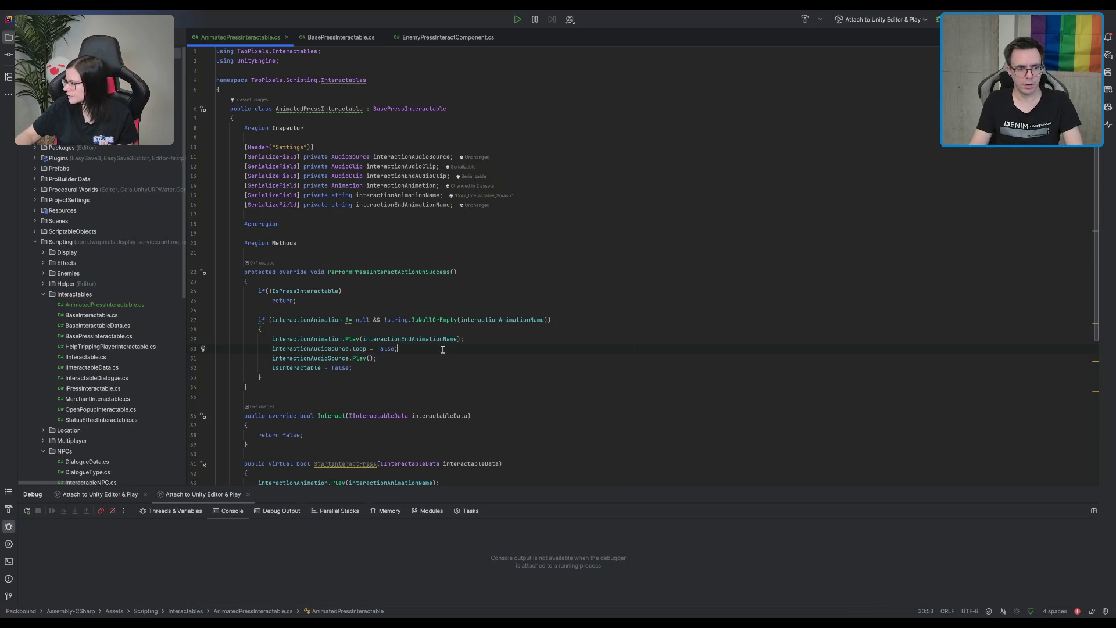
key("Return")
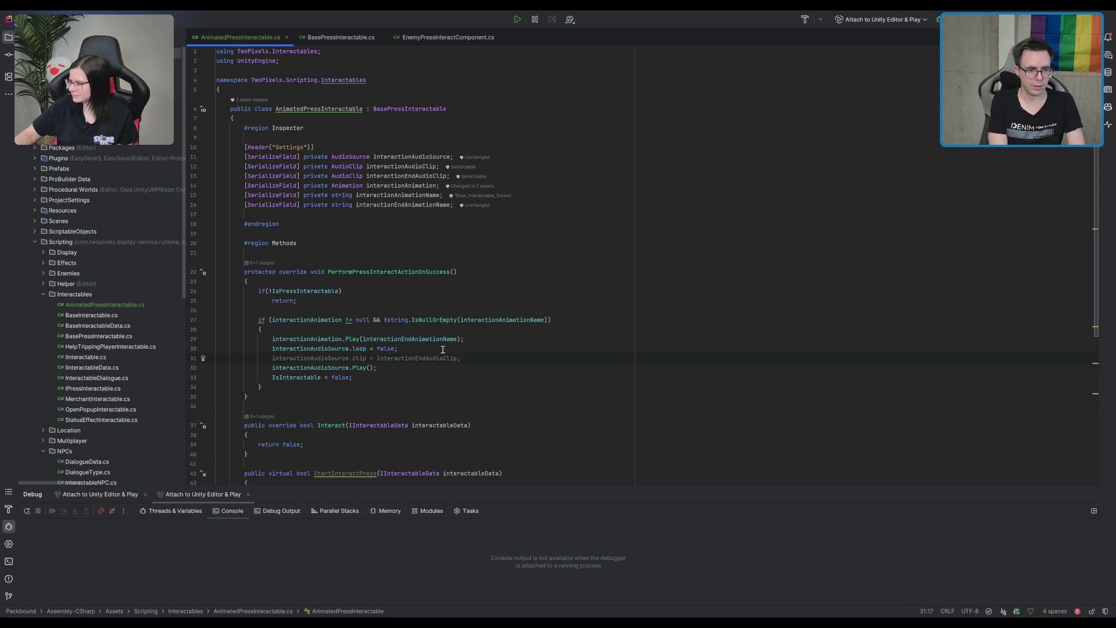
key("Tab")
- In StartInteractPress, set the audio source to loop, assign interactionAudioClip, and call Play()
scroll(436, 347, "down", 7)
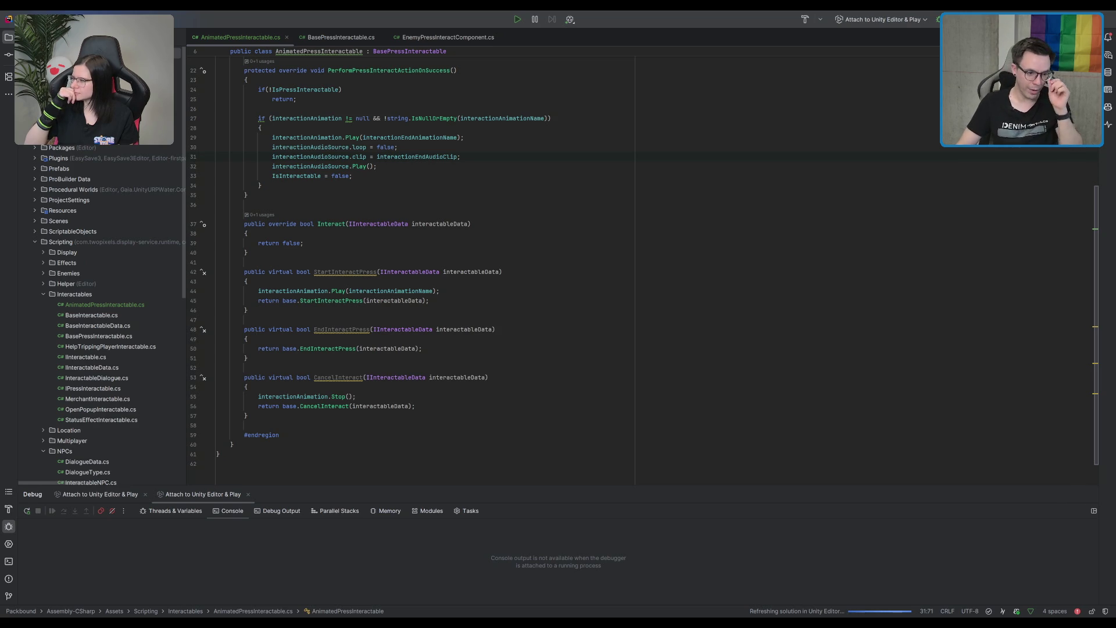
scroll(644, 262, "up", 2)
scroll(644, 262, "down", 1)
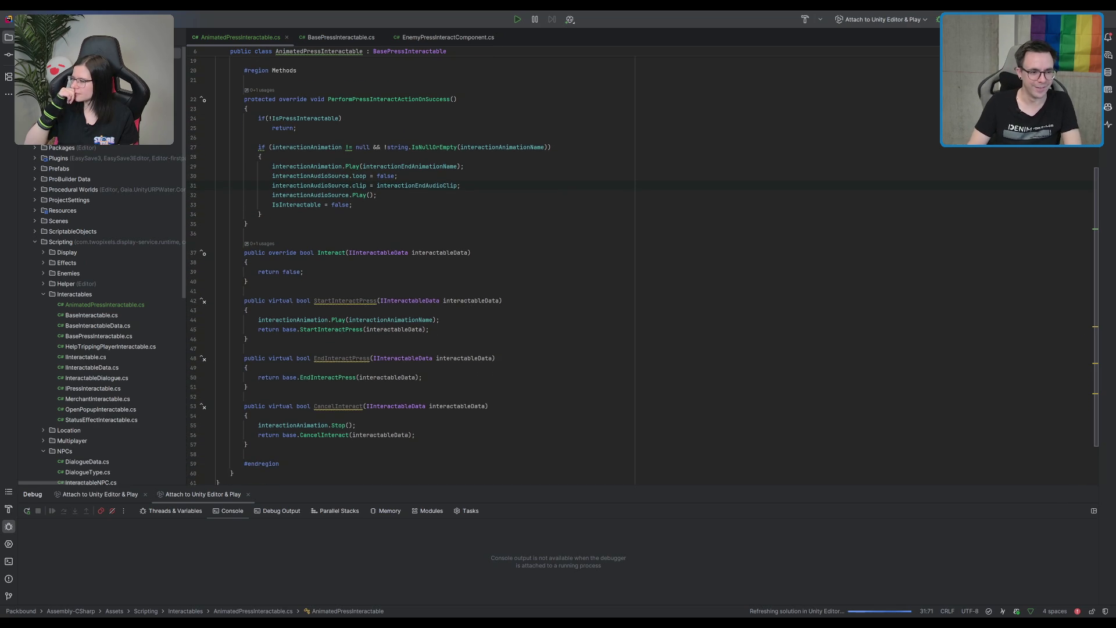
left_click(447, 321)
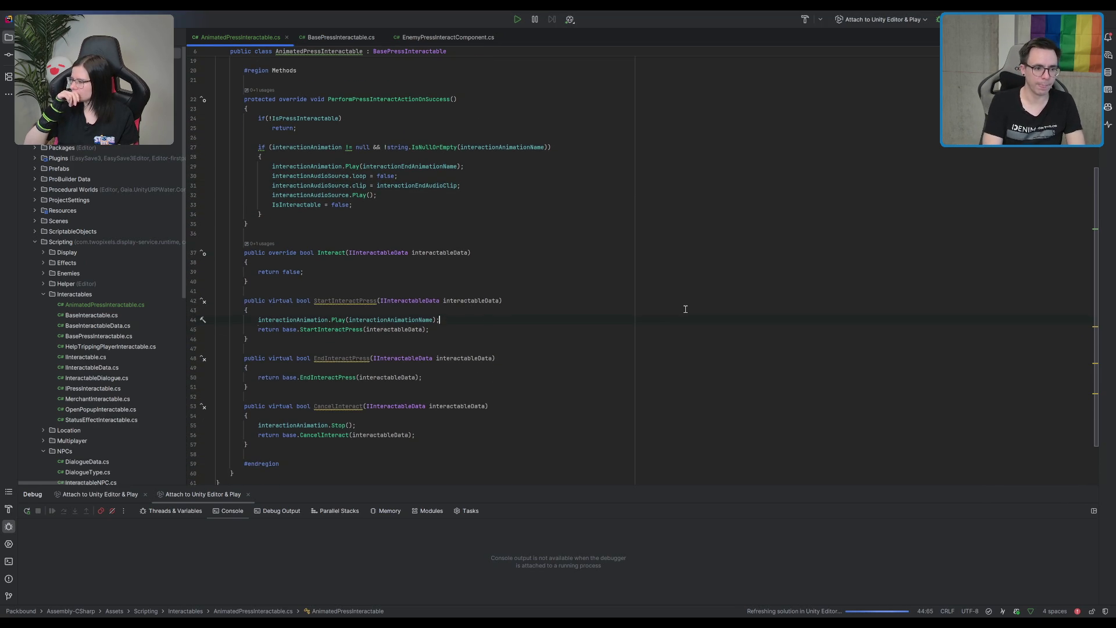
key("Return")
key("Tab")
key("Return")
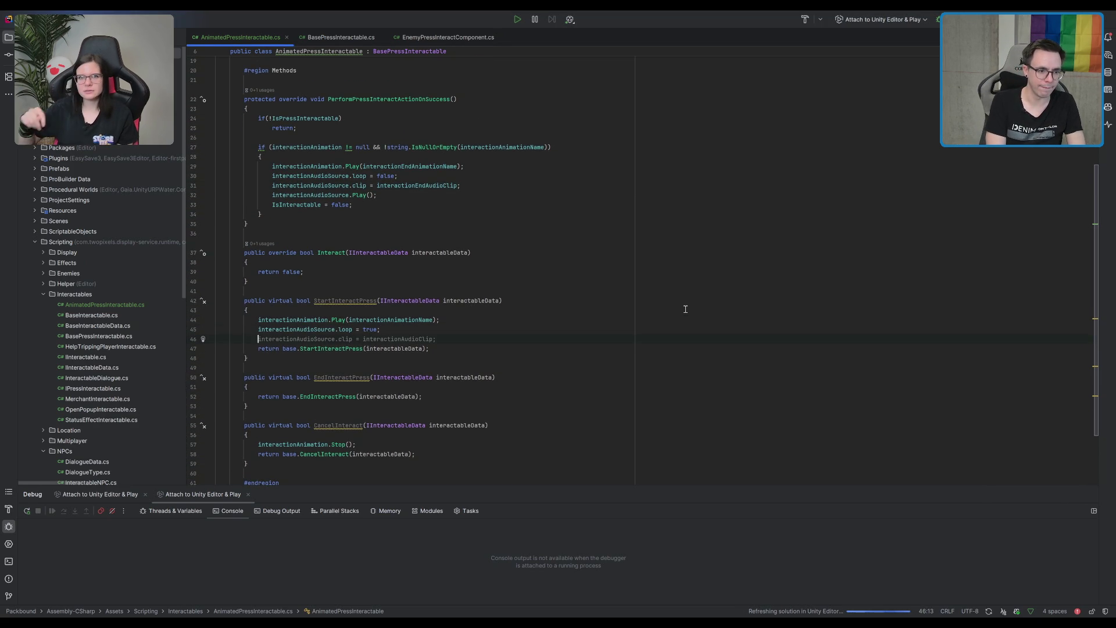
key("Tab")
key("Return")
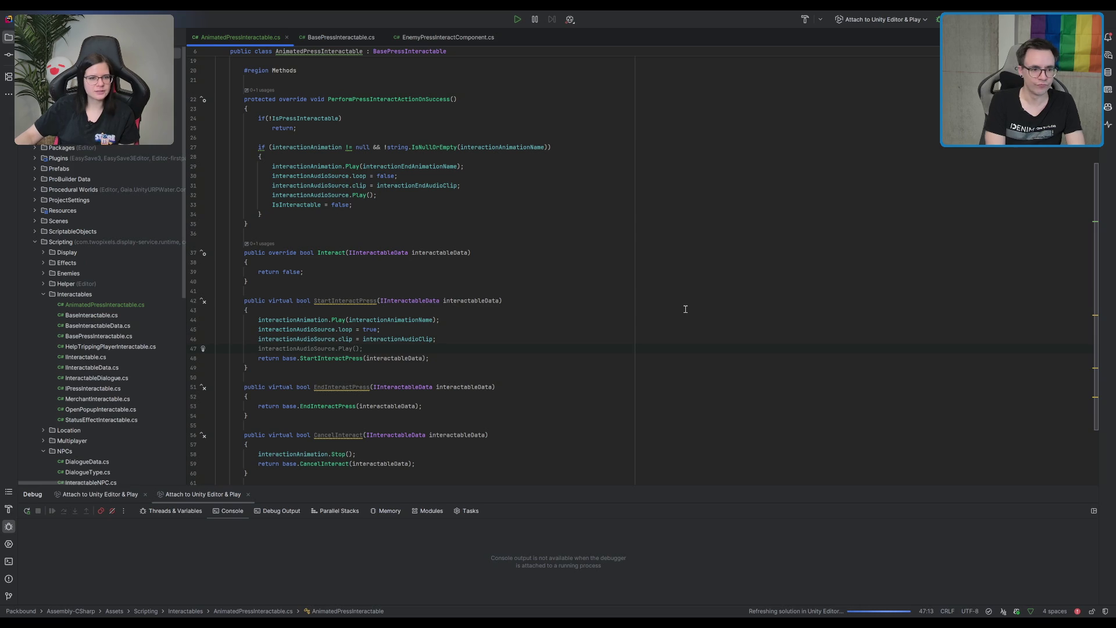
key("Tab")
key("Return")
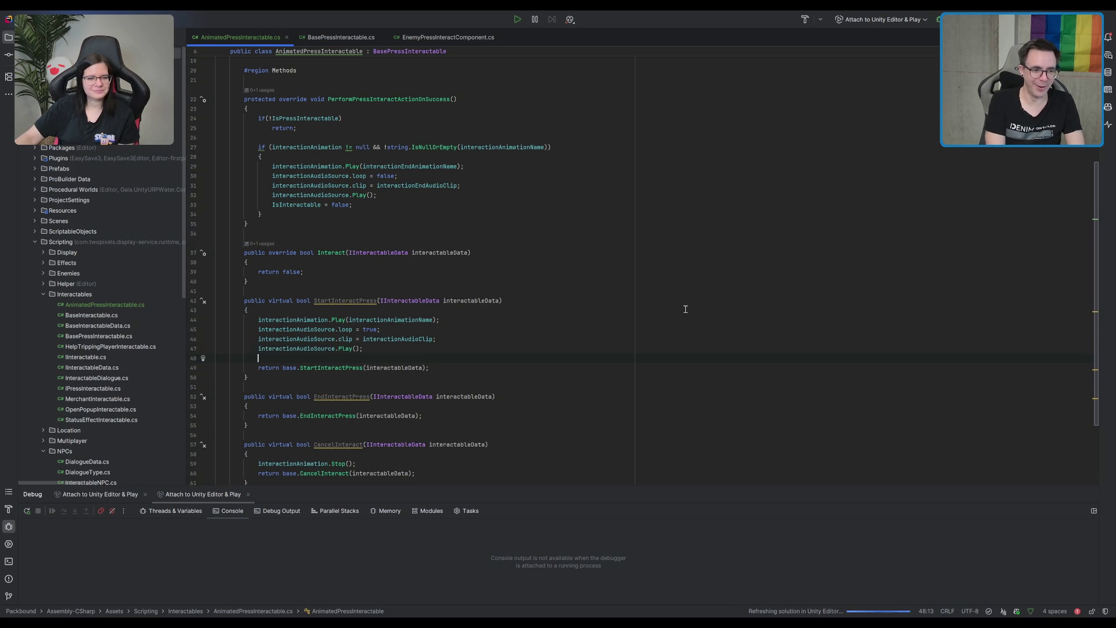
key("BackSpace")
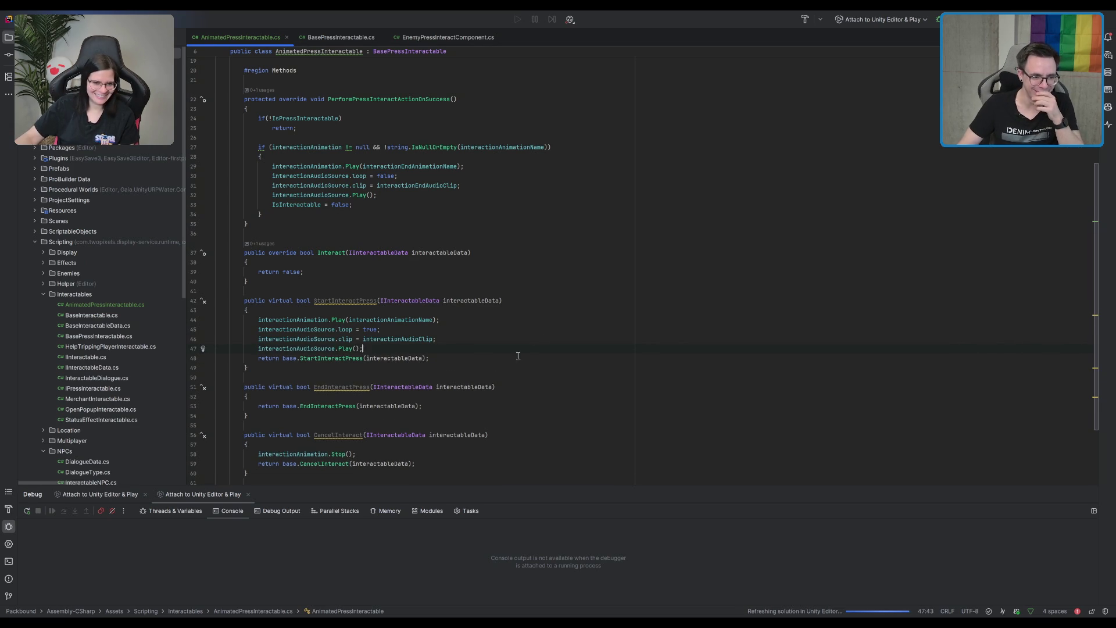
left_click(504, 379)
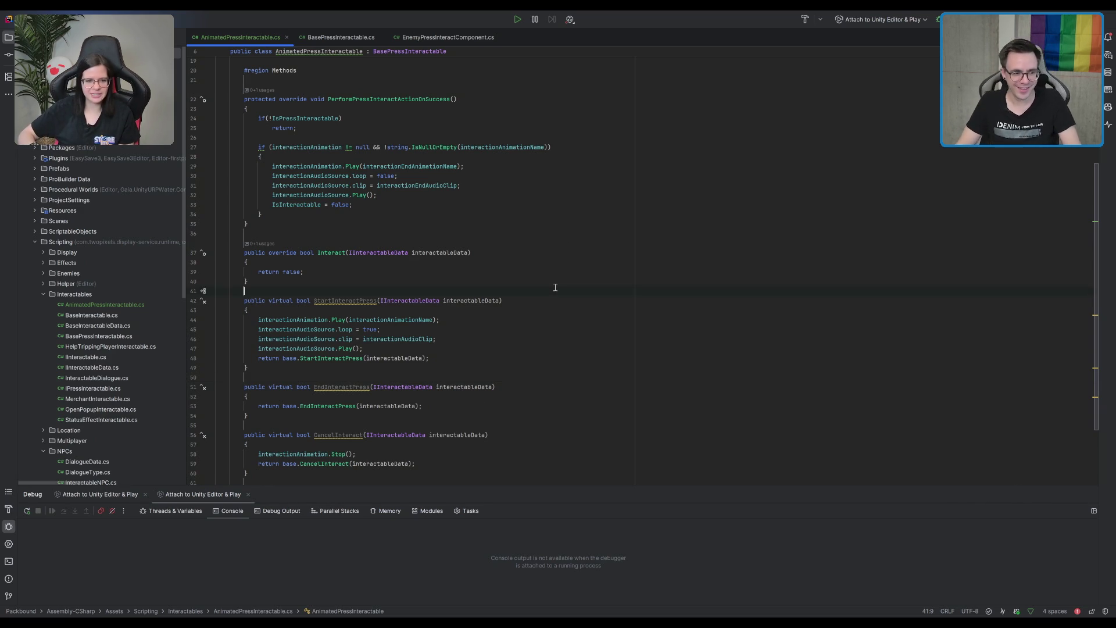
scroll(553, 285, "down", 2)
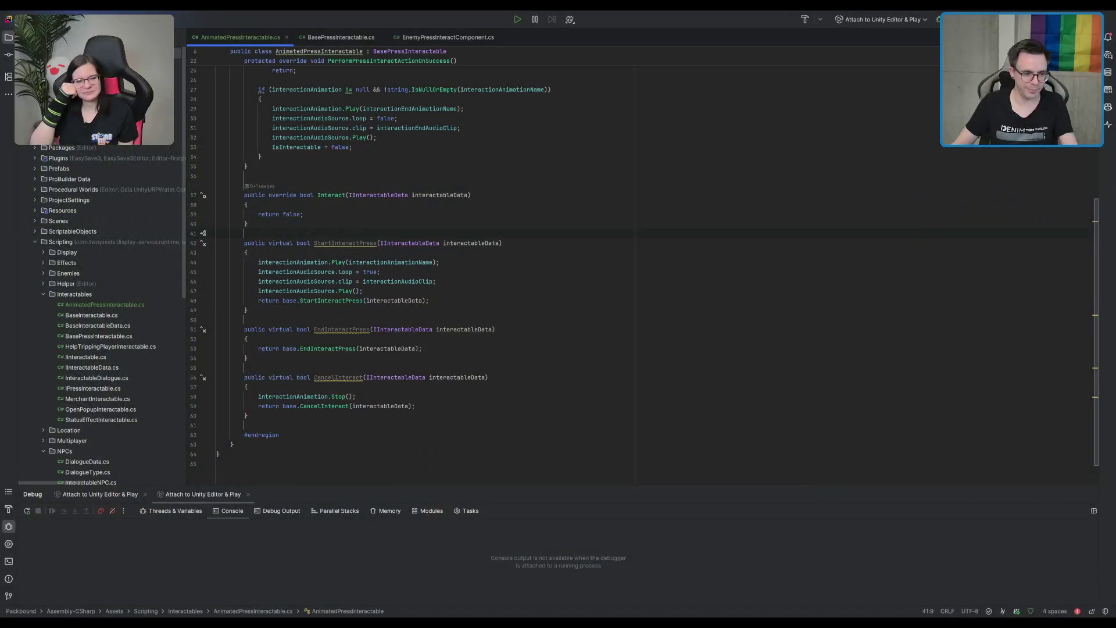
- Review the StartInteractPress, EndInteractPress and CancelInteract methods in the script
left_click(822, 247)
left_click(680, 329)
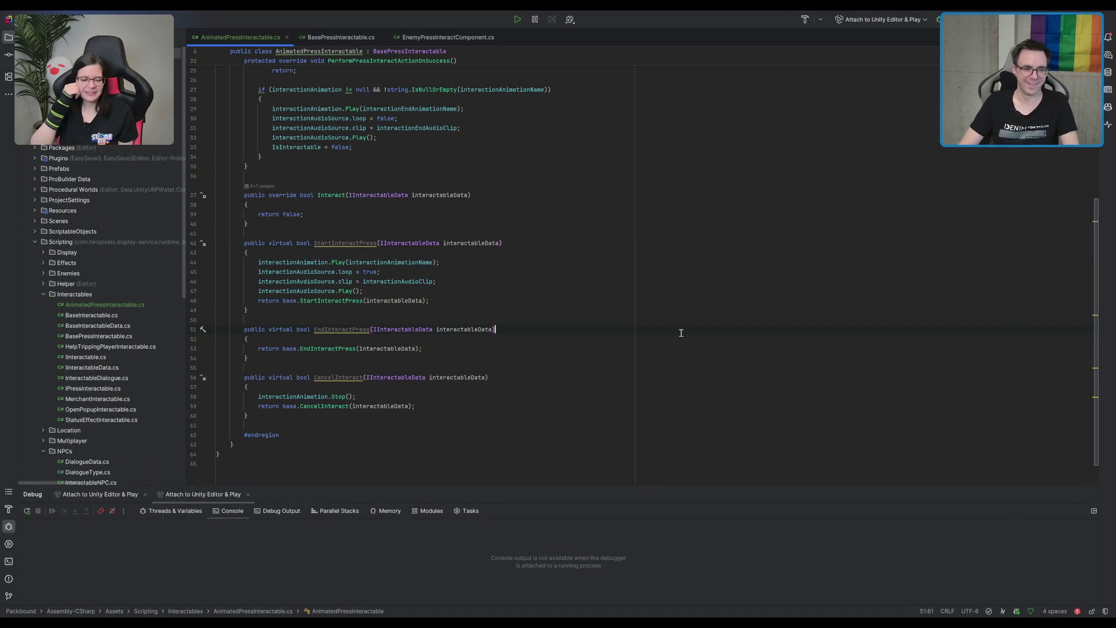
left_click(602, 406)
scroll(593, 302, "down", 1)
left_click(496, 326)
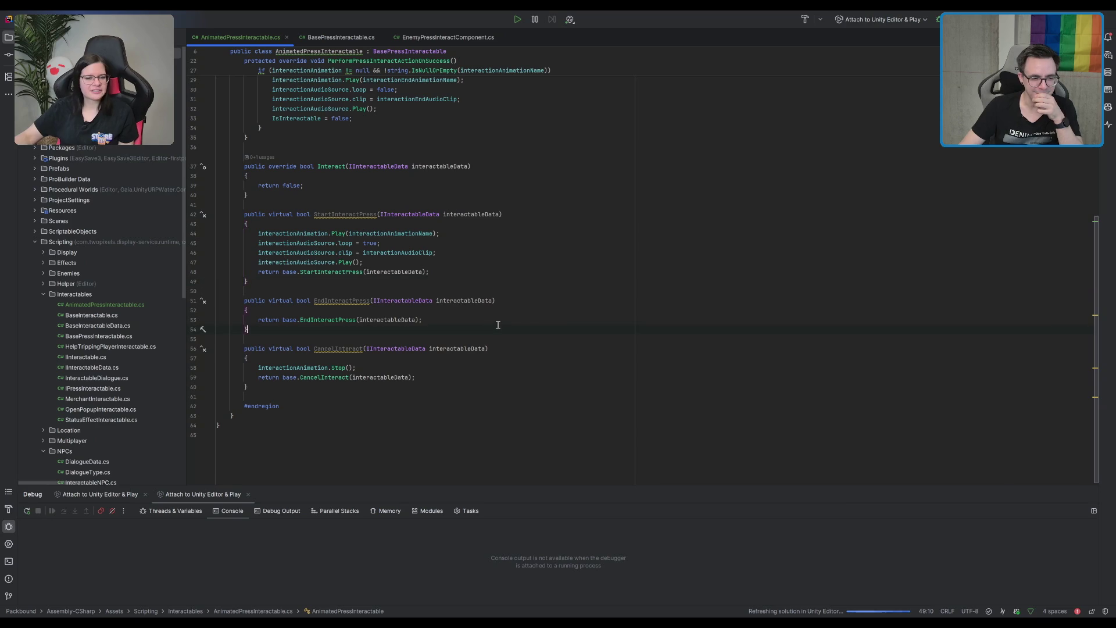
left_click(486, 316)
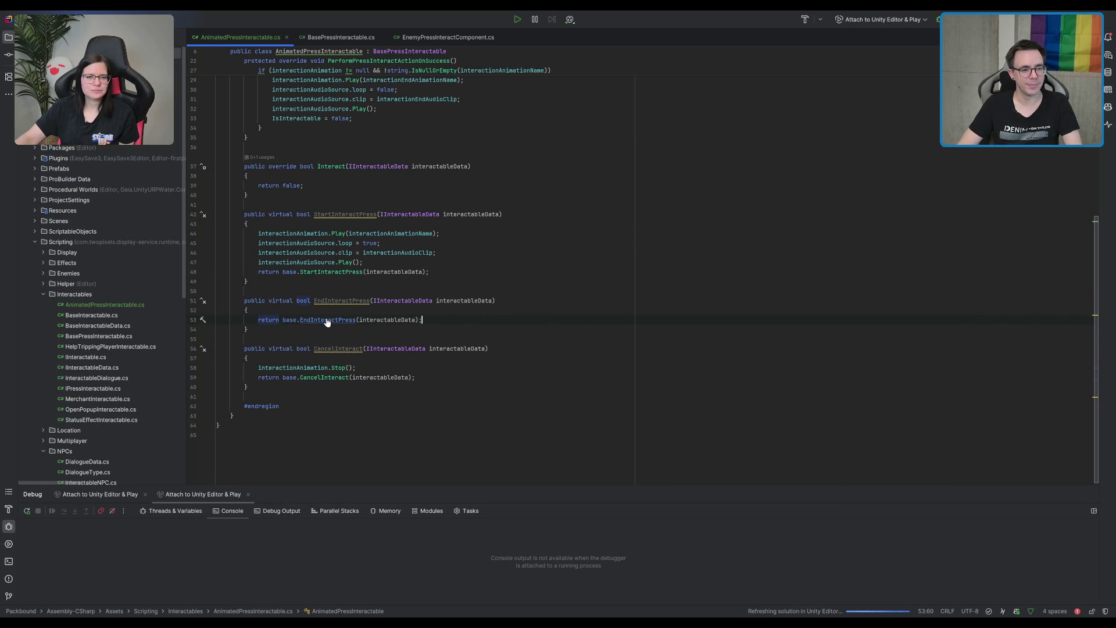
scroll(547, 282, "up", 3)
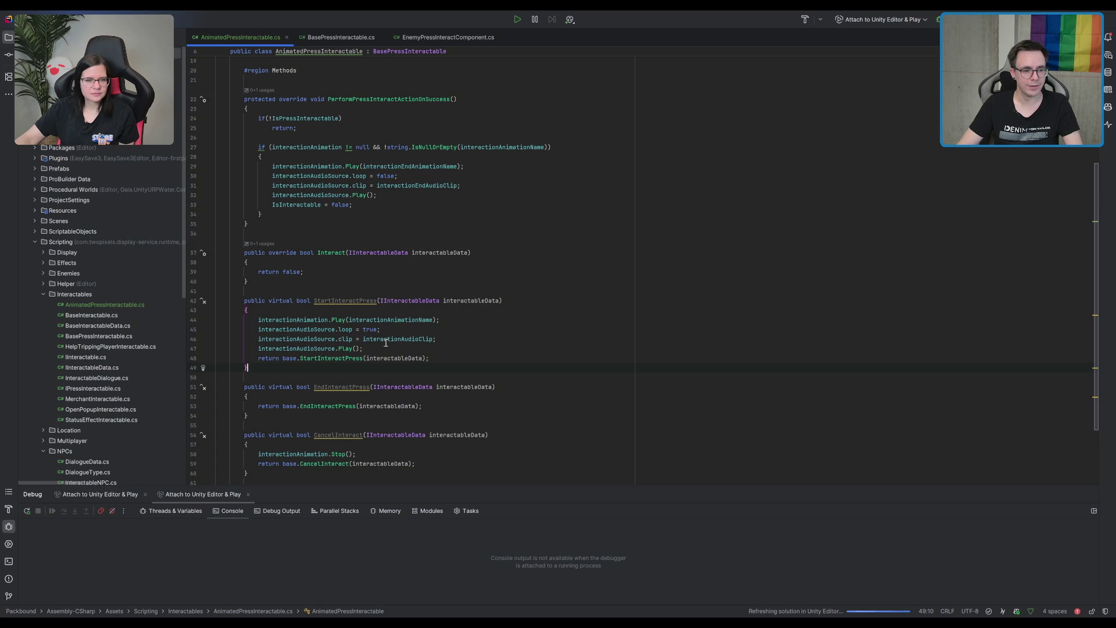
key("shift+Up")
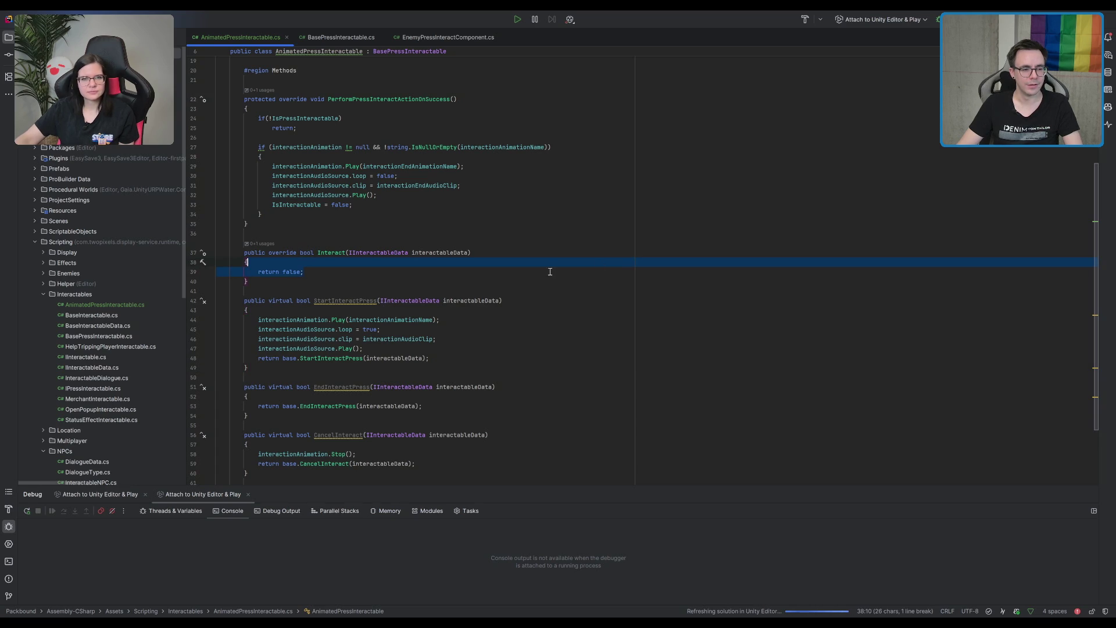
left_click(373, 340)
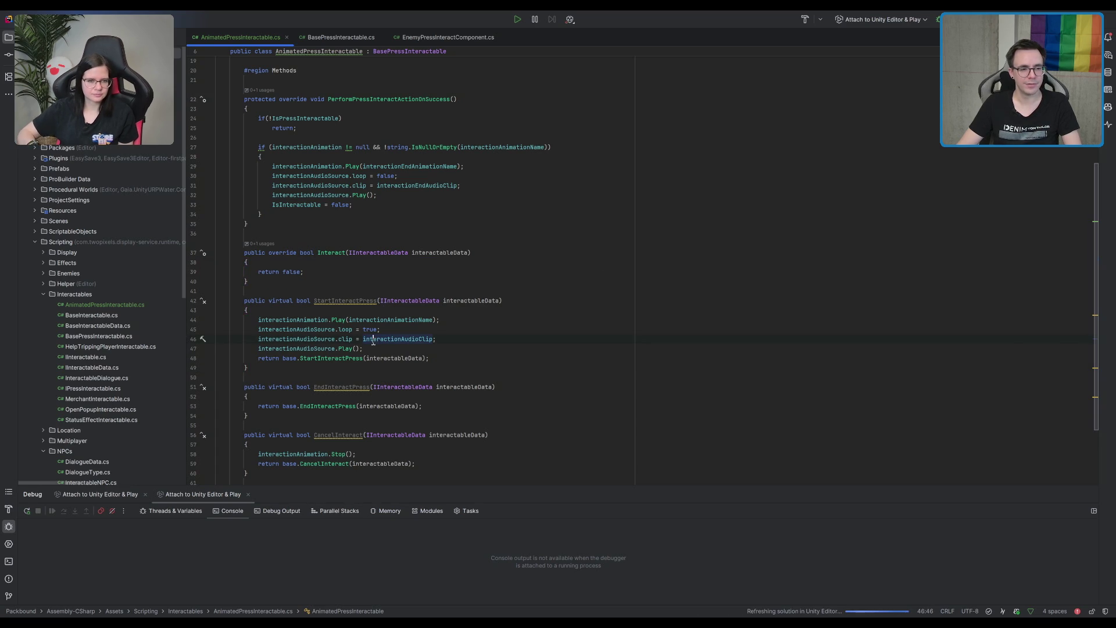
scroll(373, 341, "down", 1)
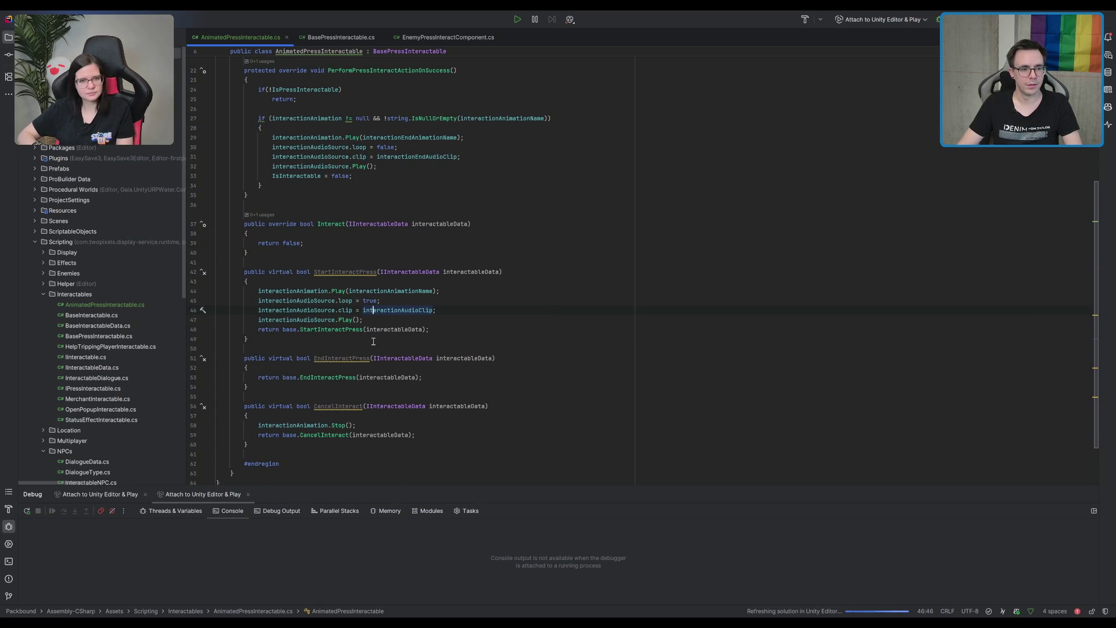
- Add interactionAudioSource.Stop(); right after the animation stop call in CancelInteract
left_click(381, 421)
key("Return")
type("io")
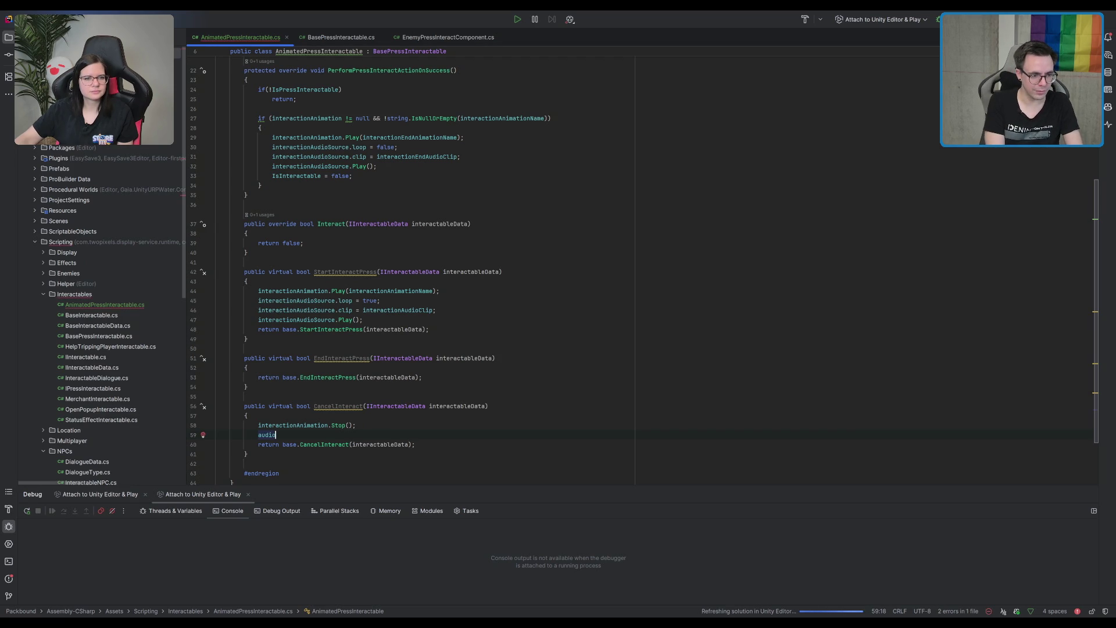
type("Sourc")
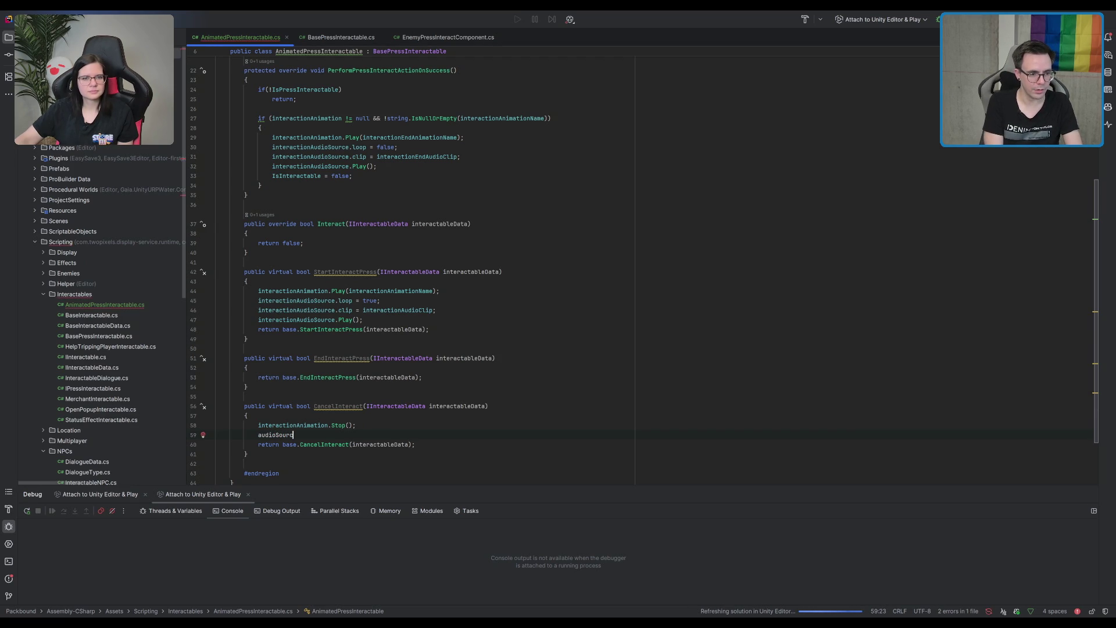
key("Return")
type(".Stop();")
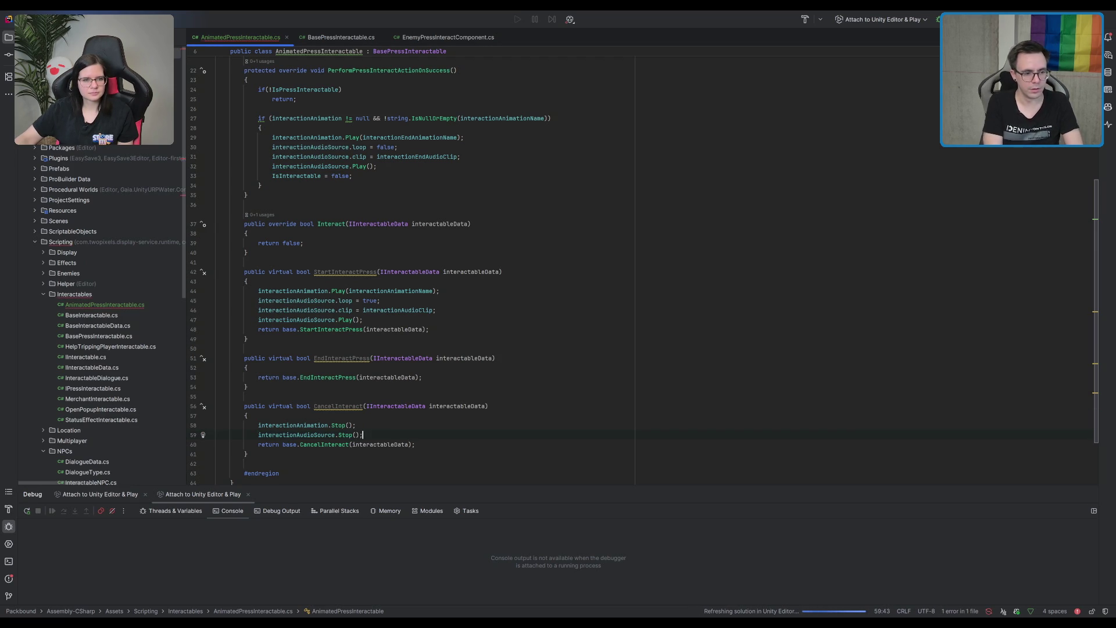
scroll(651, 342, "up", 5)
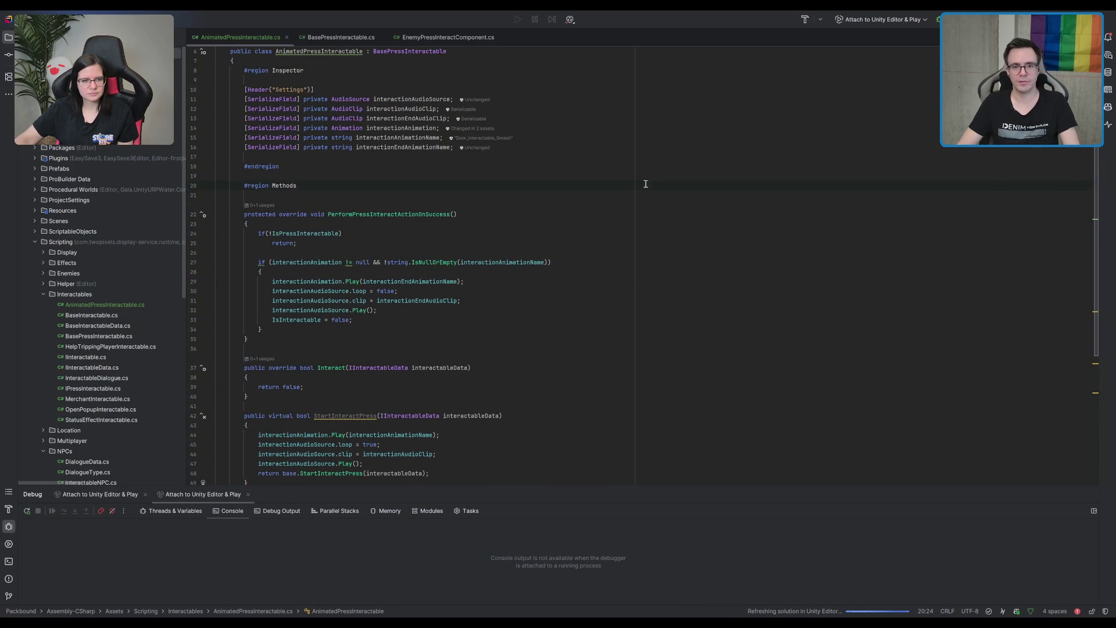
left_click(297, 186)
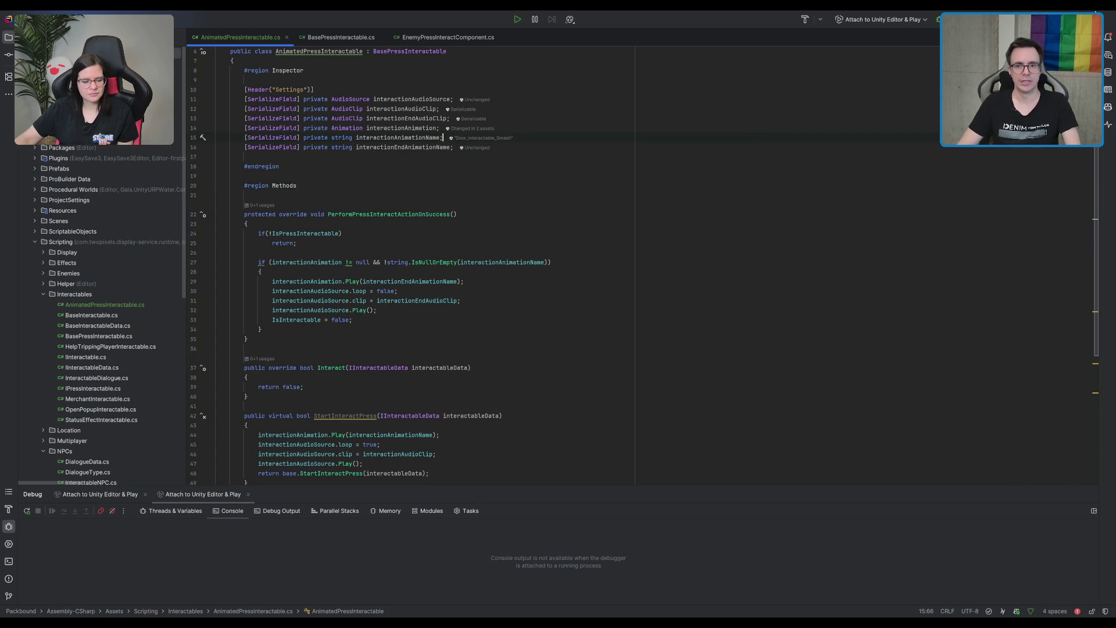
- Switch from Rider to the Unity Editor so the scripts recompile
key("alt+Tab")
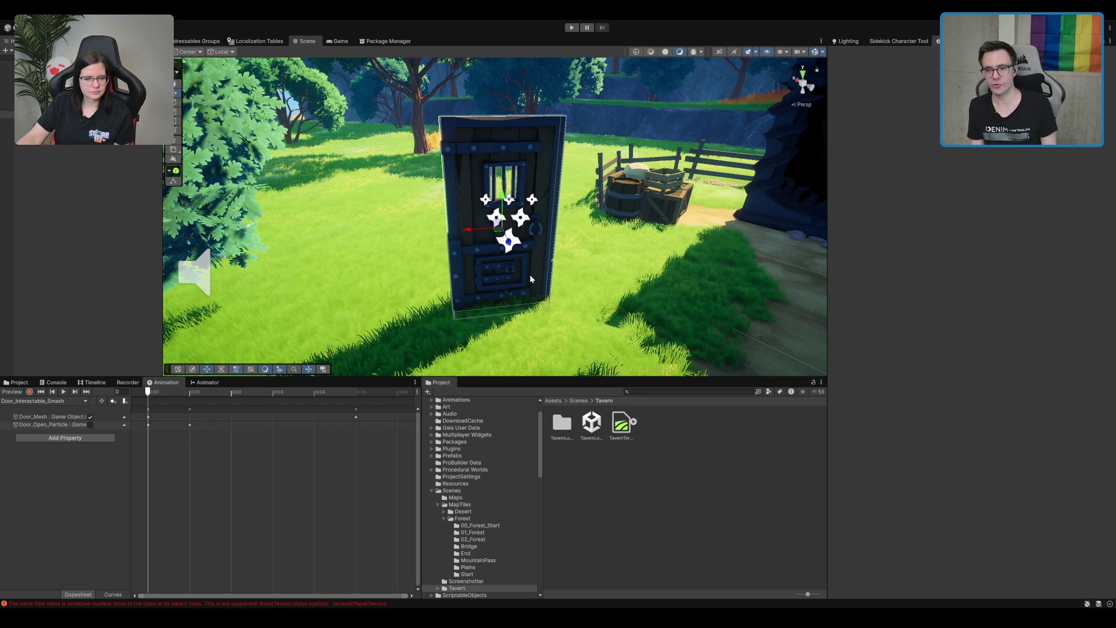
- Copy Door_Interactable_Smash into Interaction End Animation Name and change it to Door_Interactable_Wobble
left_click(611, 243)
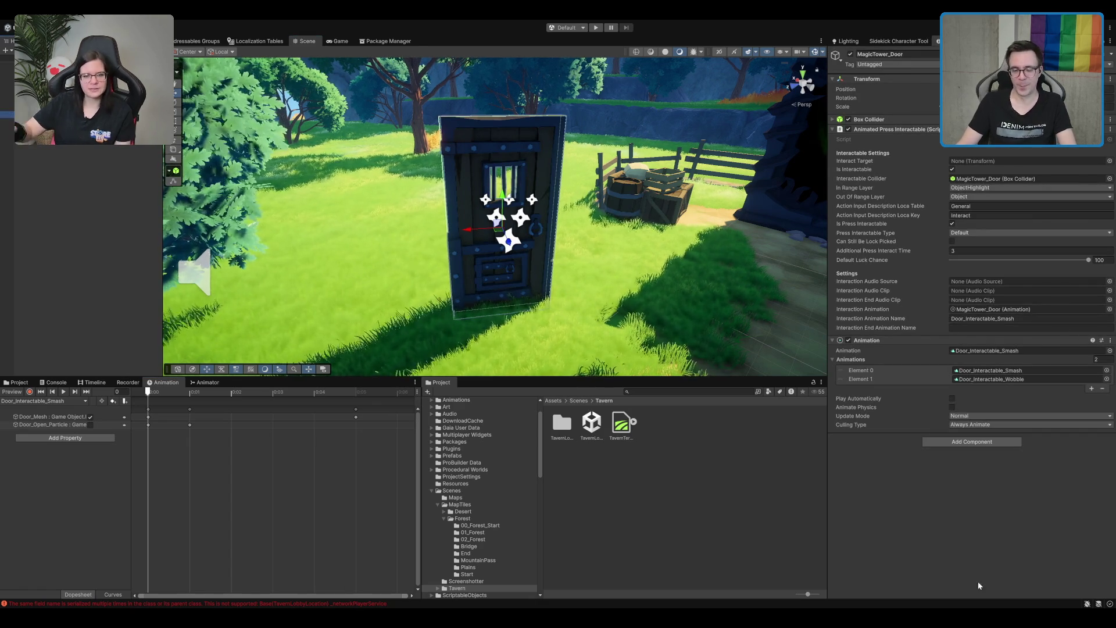
left_click(1013, 319)
key("ctrl+a")
key("ctrl+c")
left_click(1009, 328)
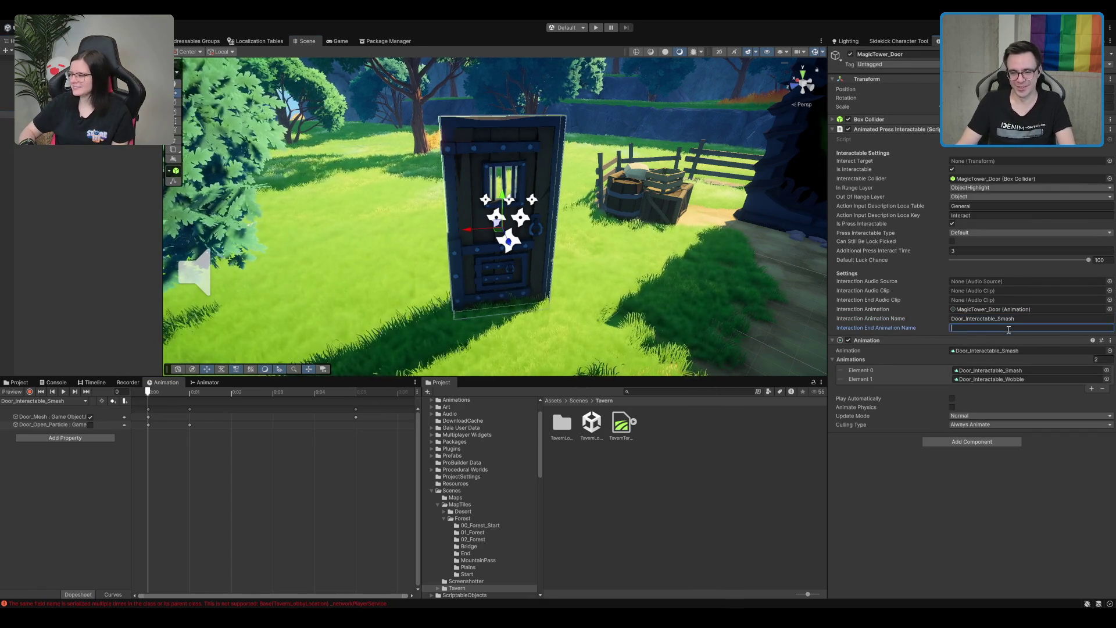
key("ctrl+v")
key("BackSpace")
key("BackSpace")
key("BackSpace")
type("Wob")
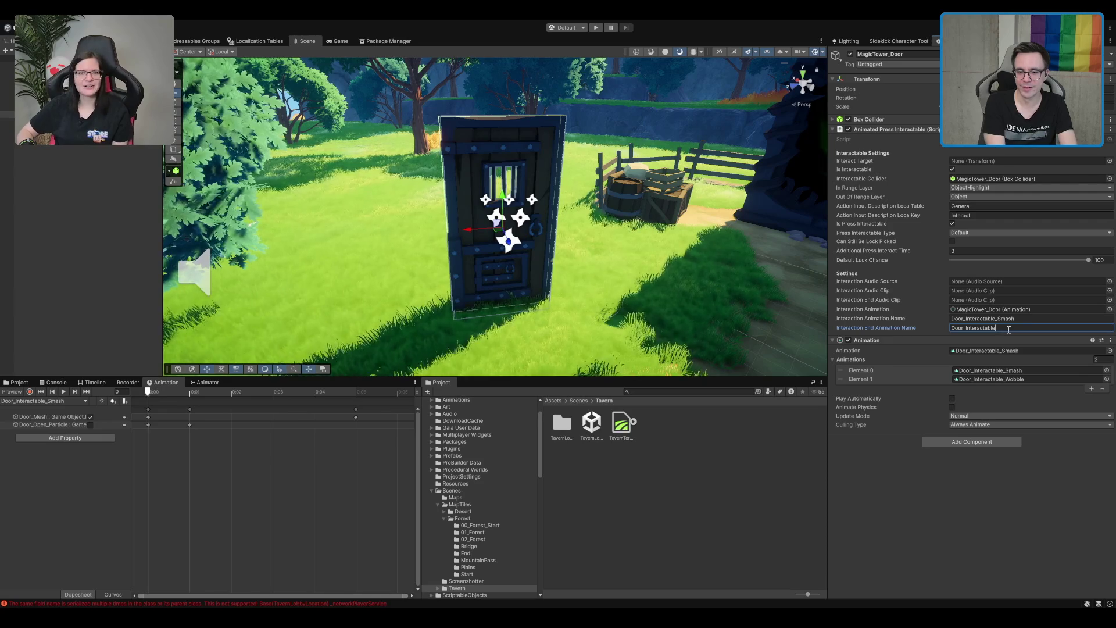
type("ble")
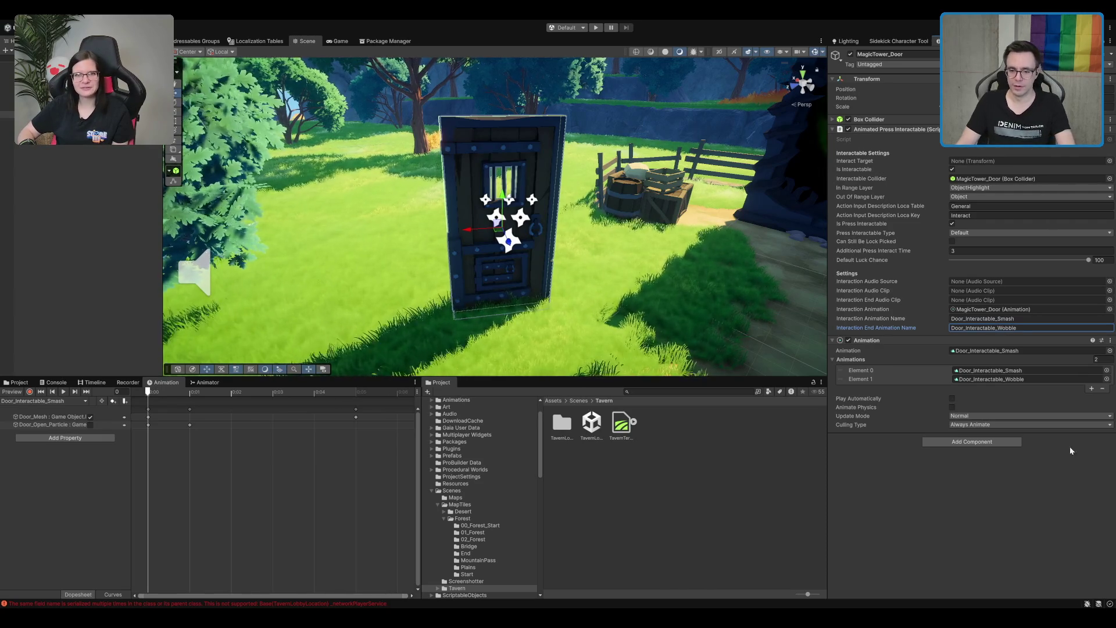
key("Return")
- Add an Audio Source component to the door, then remove it again
left_click(929, 442)
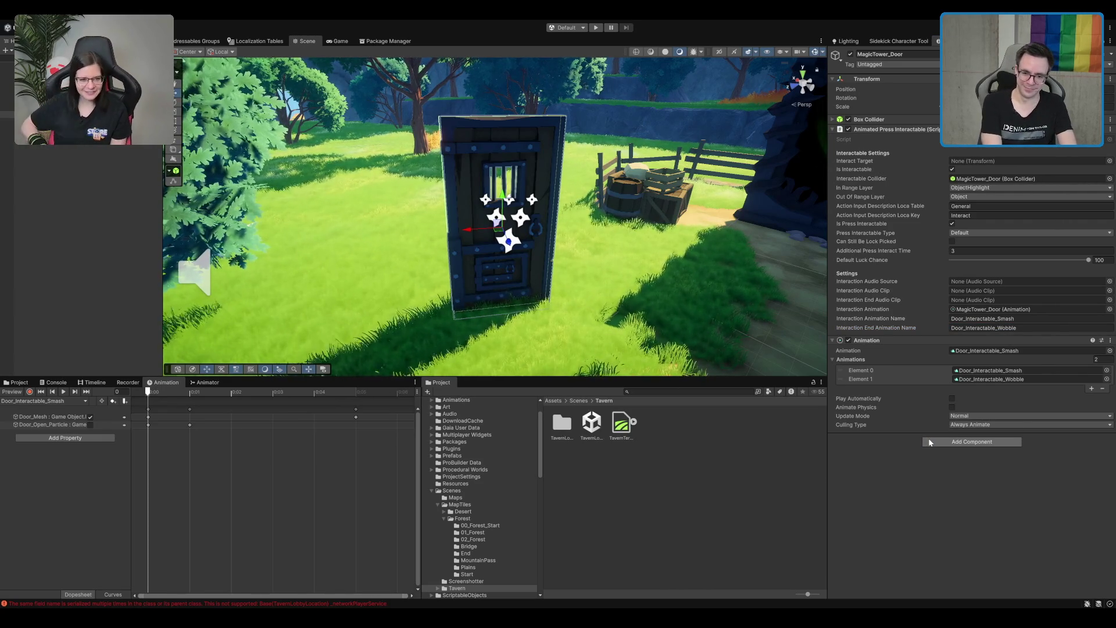
key("Return")
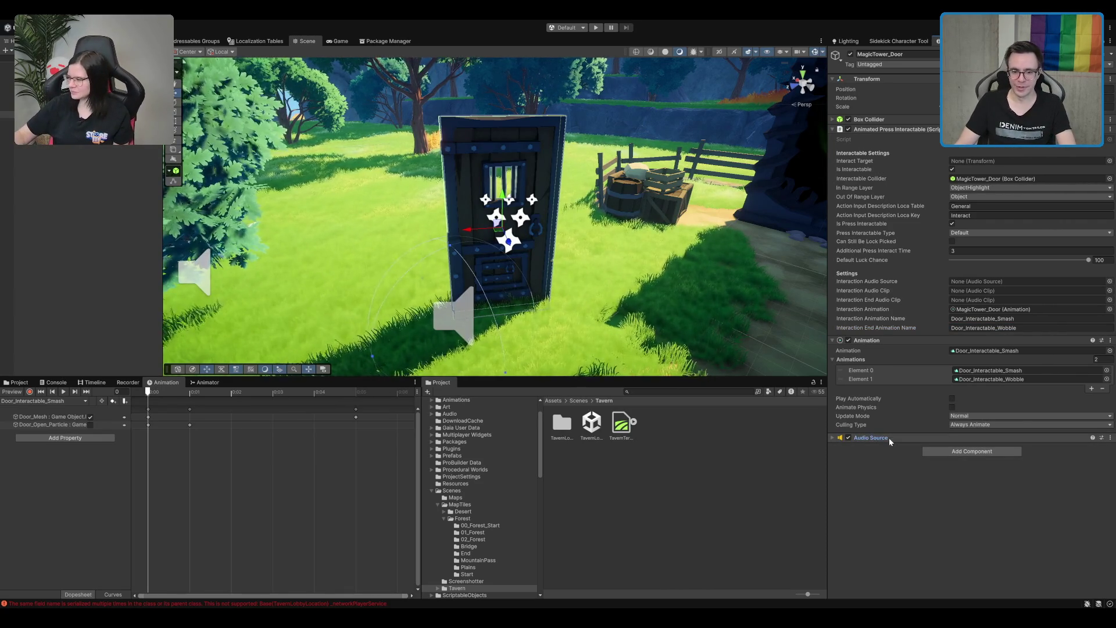
left_click(888, 438)
left_click_drag(509, 194, 505, 208)
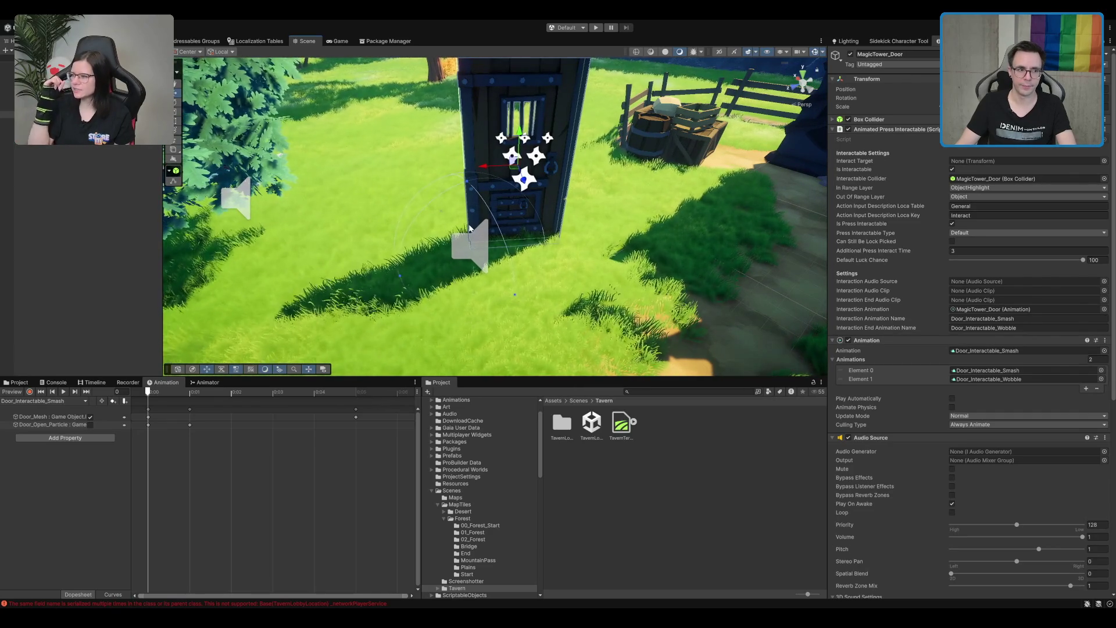
right_click(923, 435)
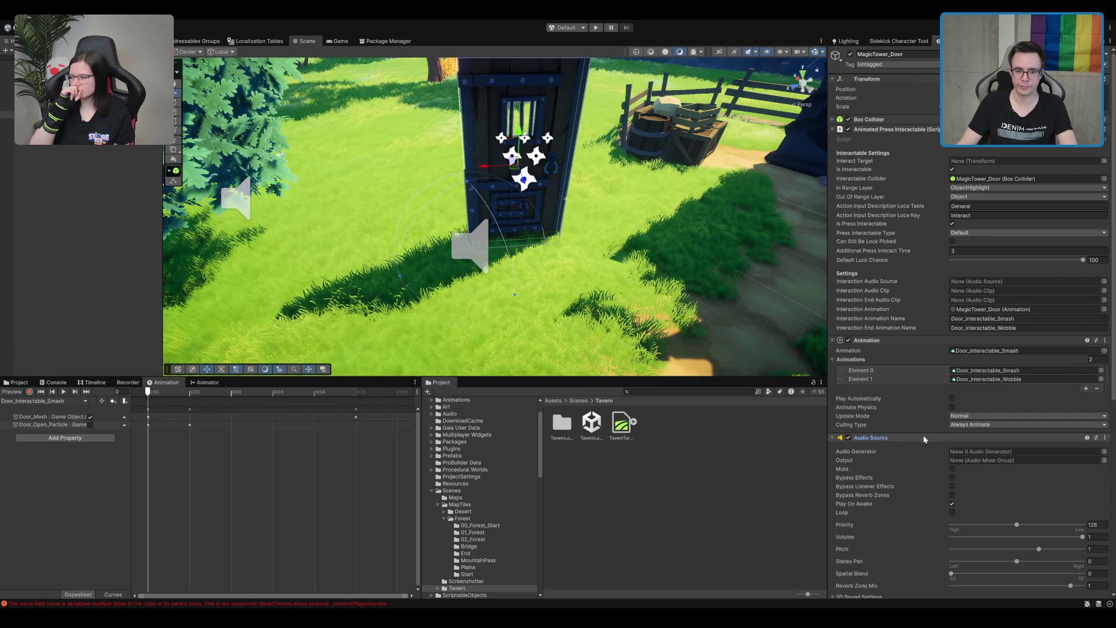
left_click(962, 466)
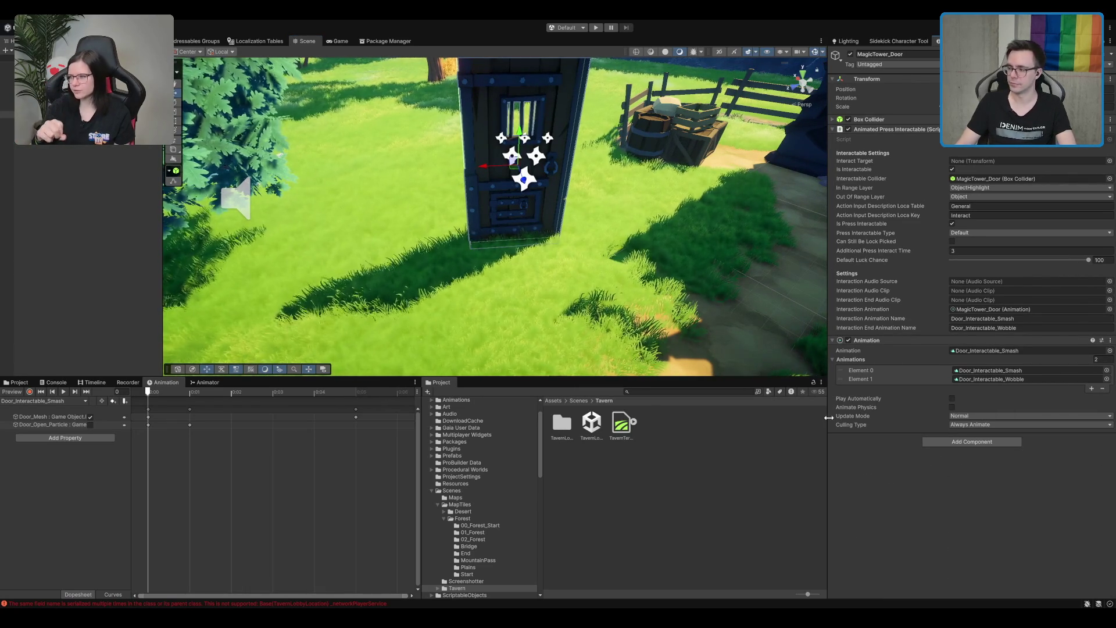
- Create an empty child of MagicTower_Door named AudioSource with an Audio Source component
left_click(139, 114)
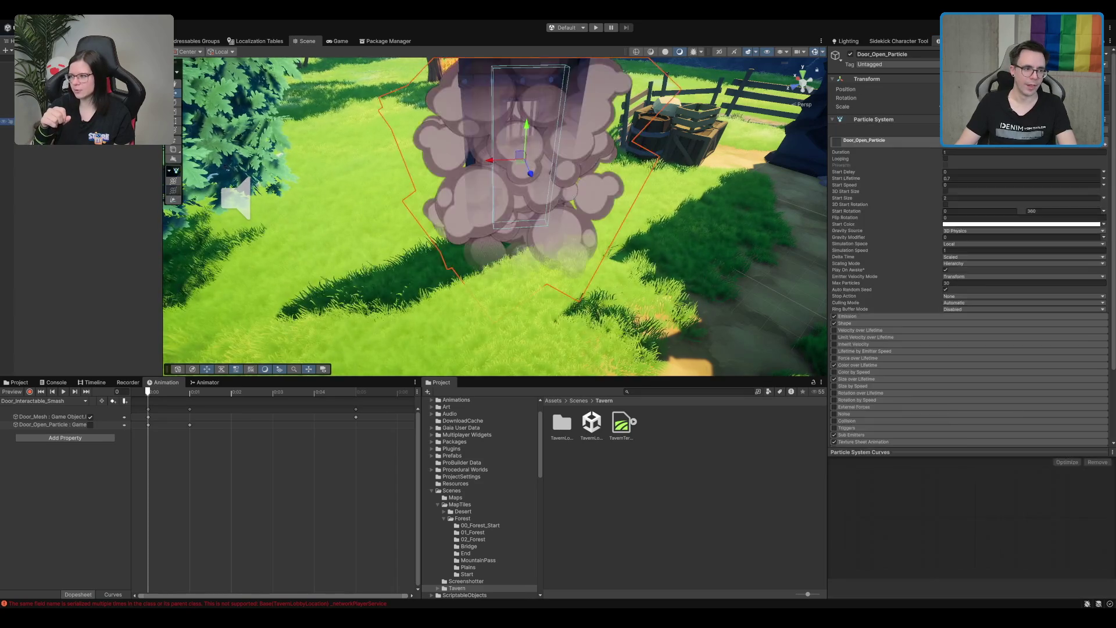
key("ctrl+shift+n")
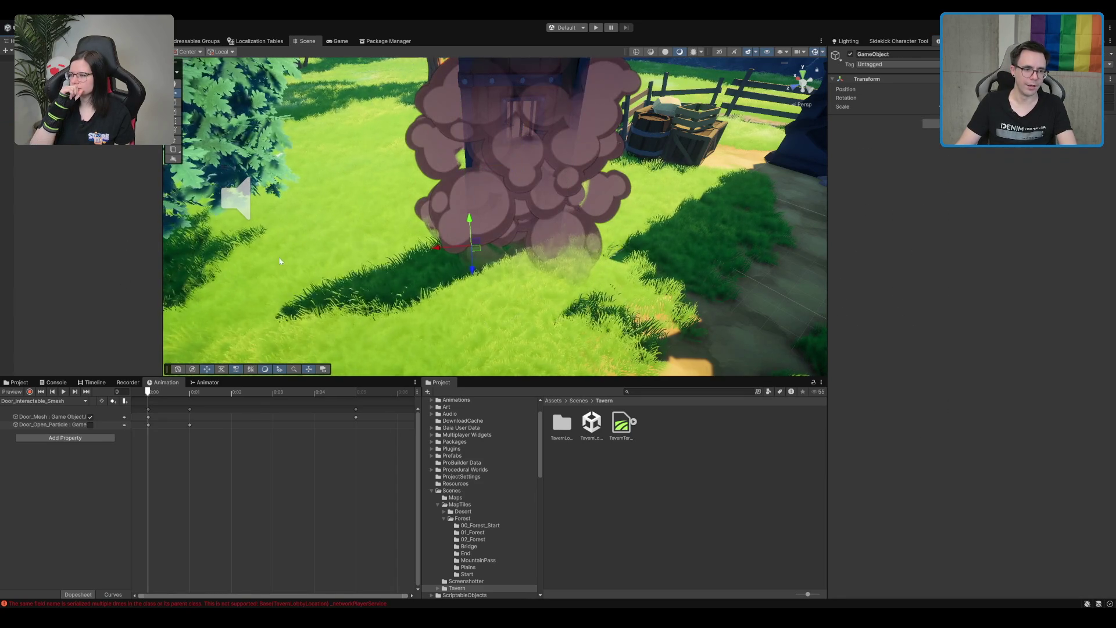
type("AudioSource")
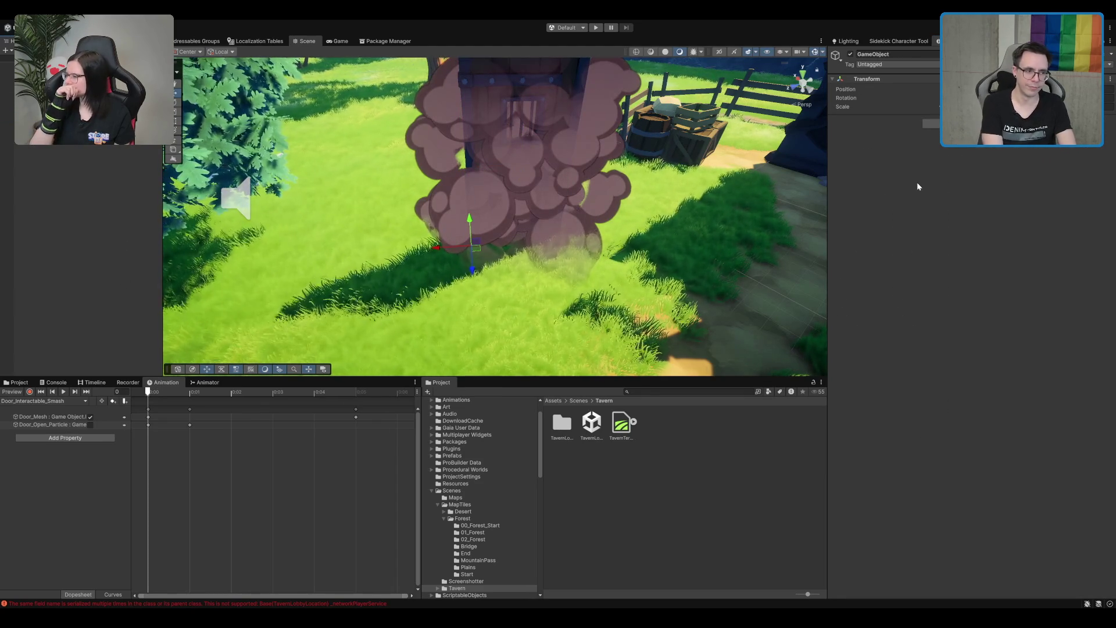
key("Return")
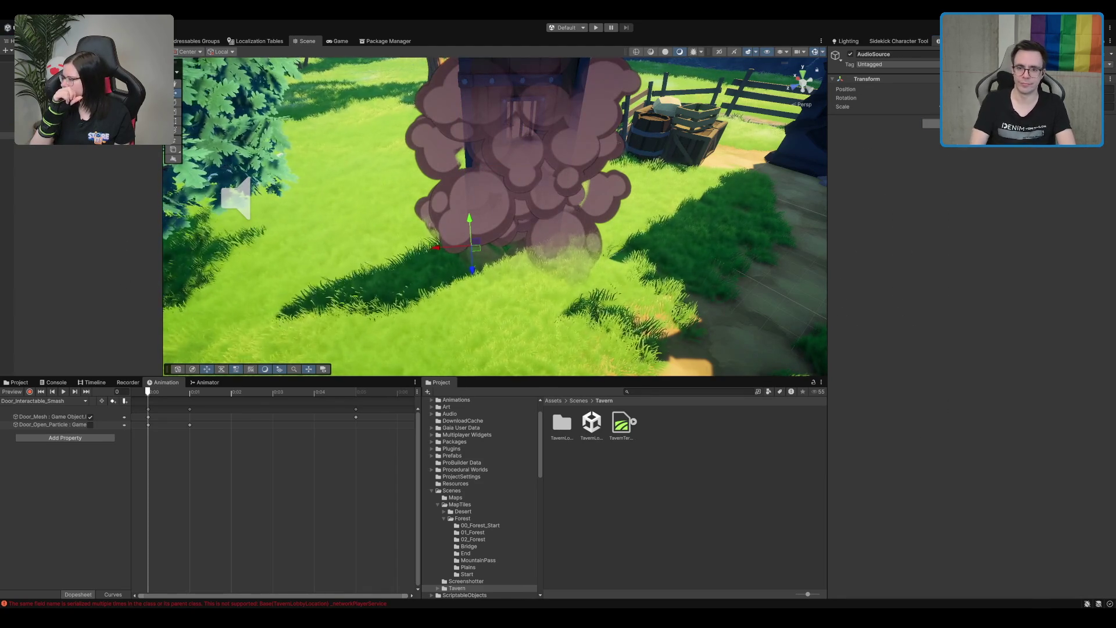
left_click(930, 123)
left_click(884, 119)
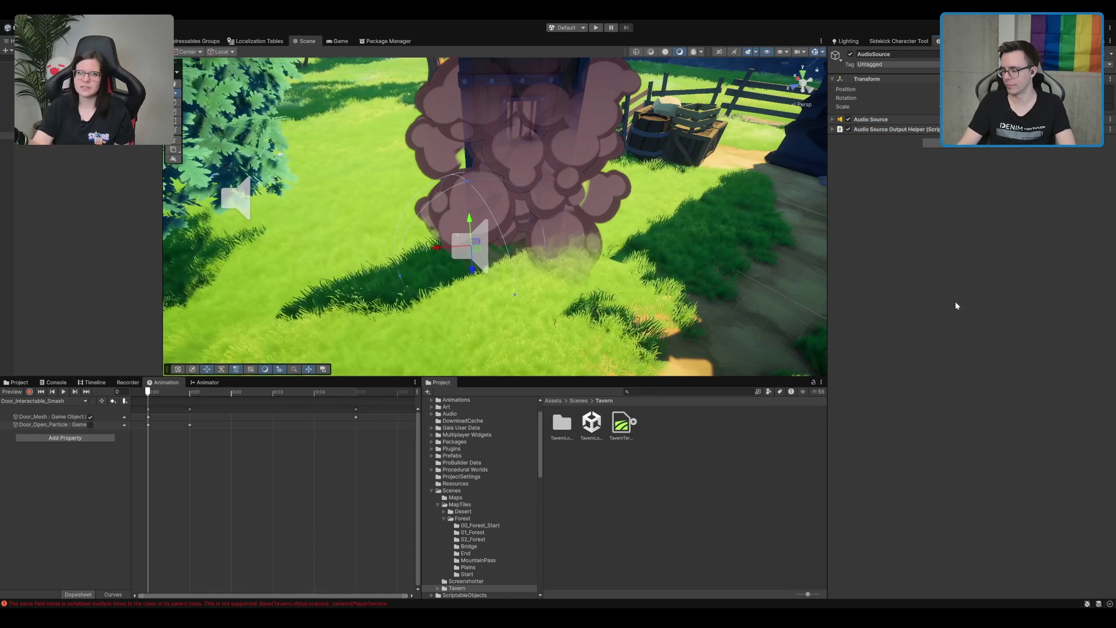
- Move the AudioSource object higher up the door along Y
scroll(462, 239, "up", 2)
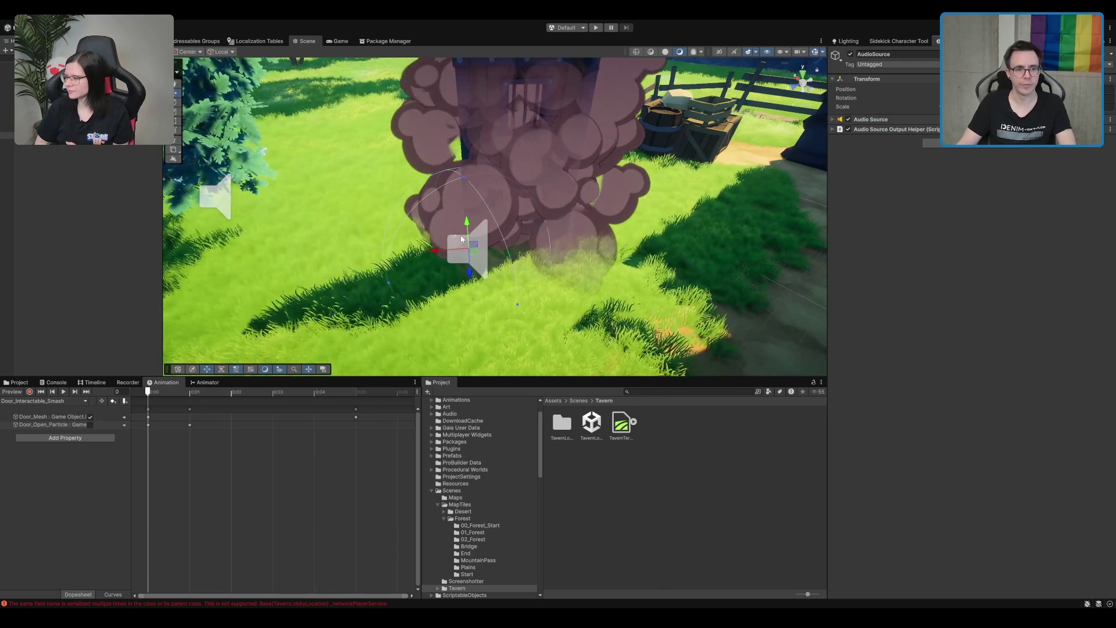
left_click(427, 253)
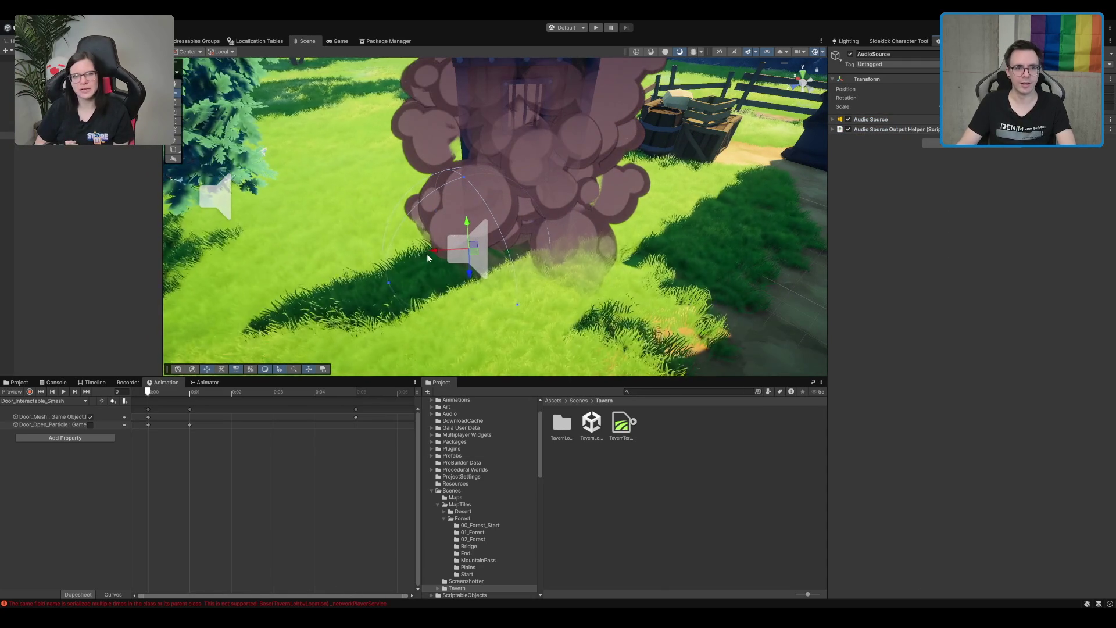
left_click(465, 250)
scroll(459, 256, "up", 1)
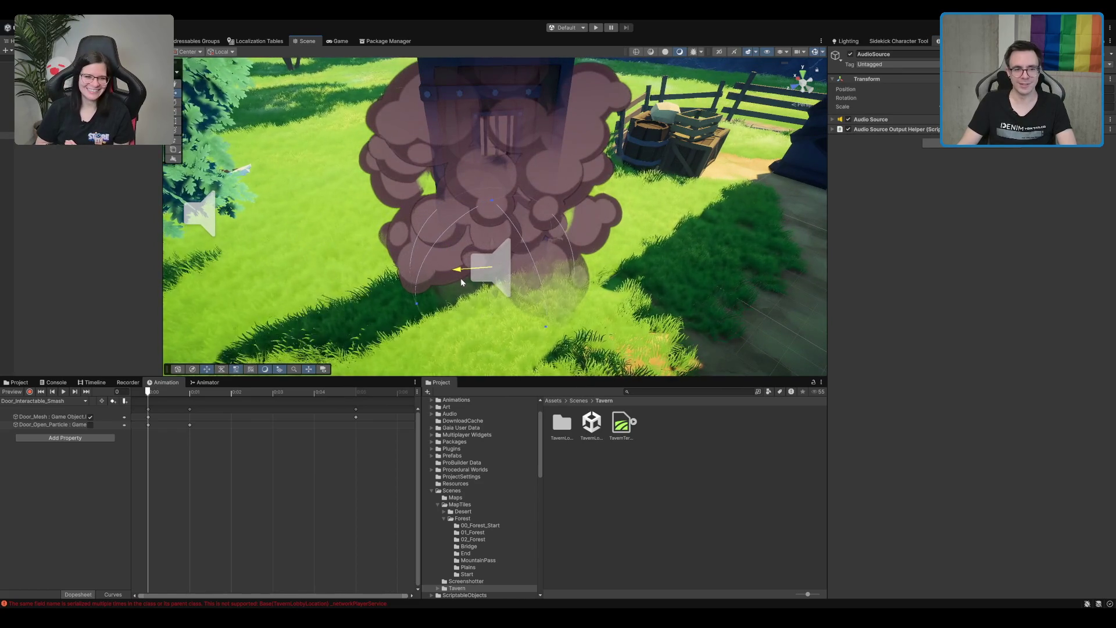
scroll(541, 259, "down", 1)
scroll(549, 251, "up", 3)
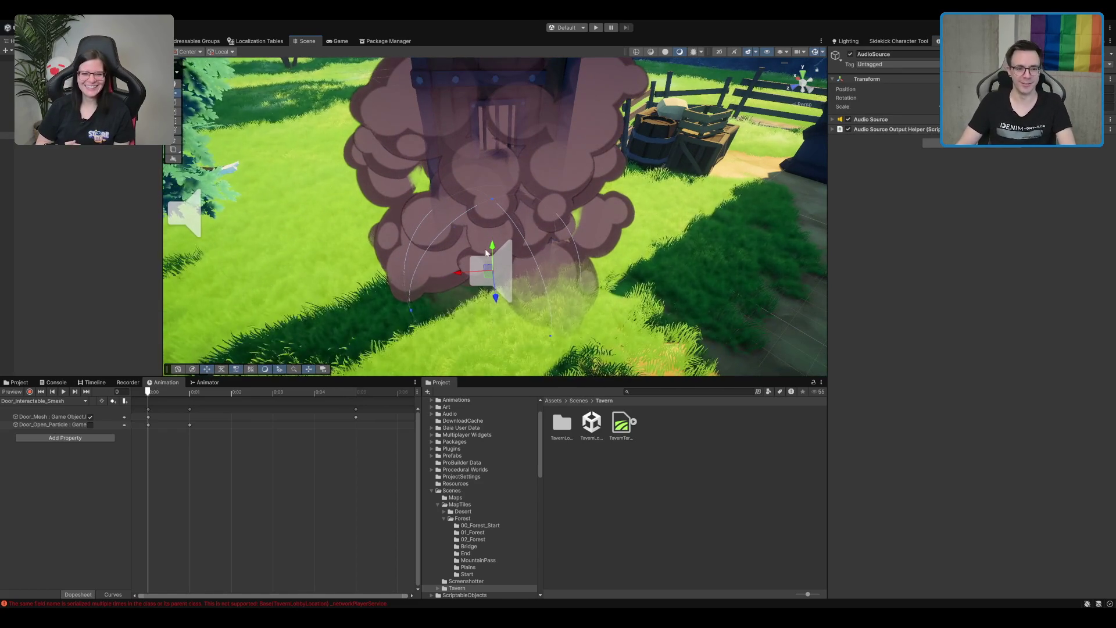
mouse_move(494, 249)
left_mouse_down()
mouse_move(498, 182)
mouse_move(574, 238)
mouse_move(575, 225)
left_mouse_up()
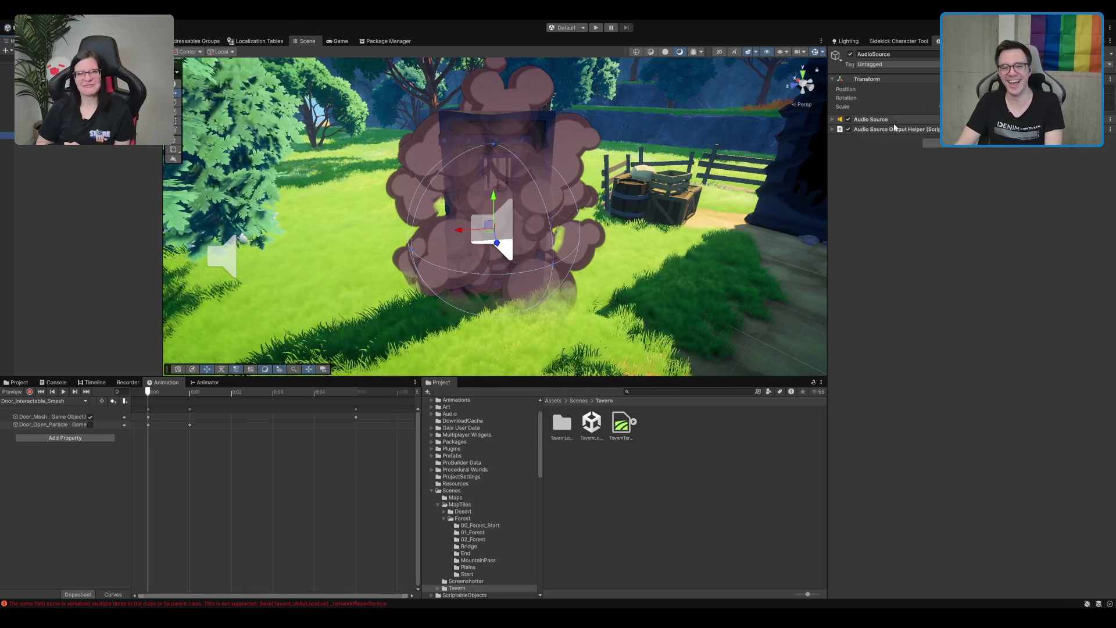
- Untick Play On Awake and set Spatial Blend to 1 on the AudioSource
left_click(906, 129)
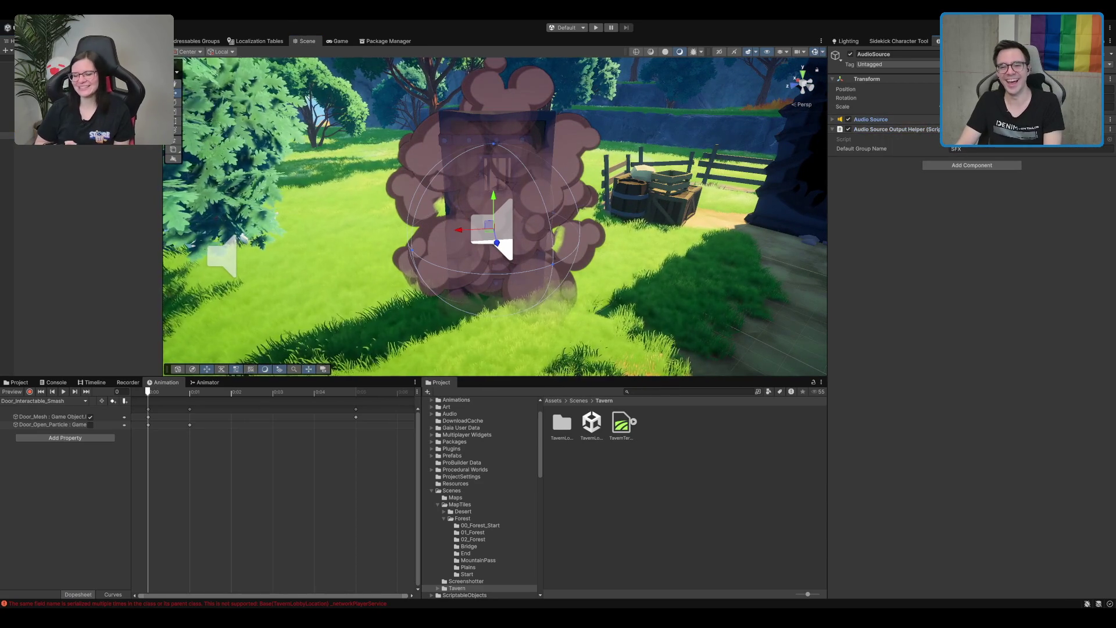
left_click(871, 120)
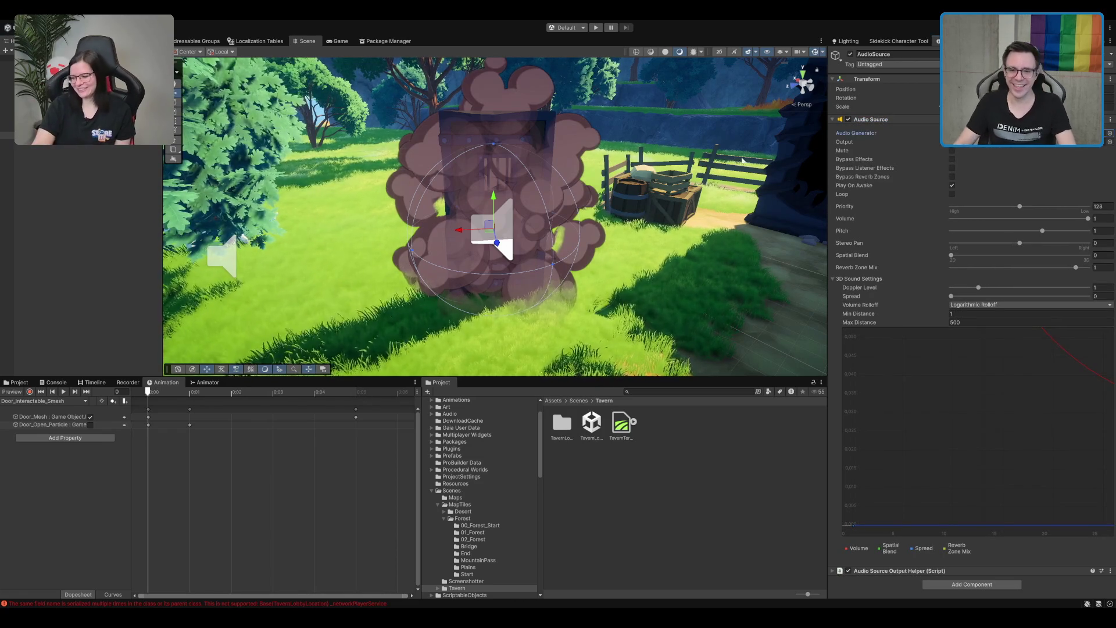
left_click(942, 195)
left_click(952, 185)
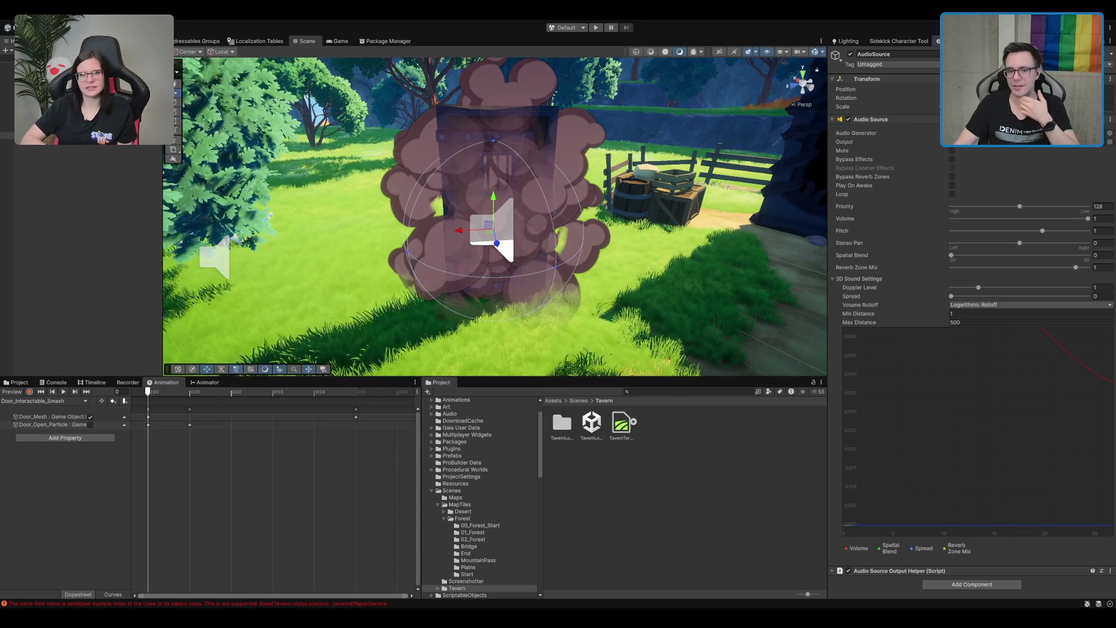
scroll(494, 232, "up", 2)
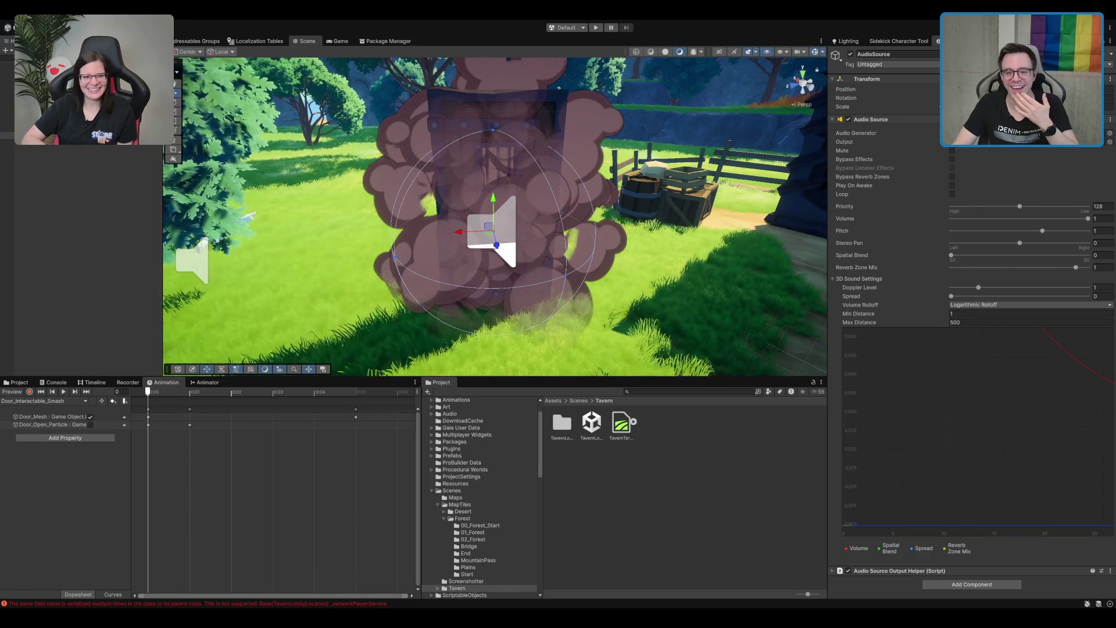
left_click(1087, 255)
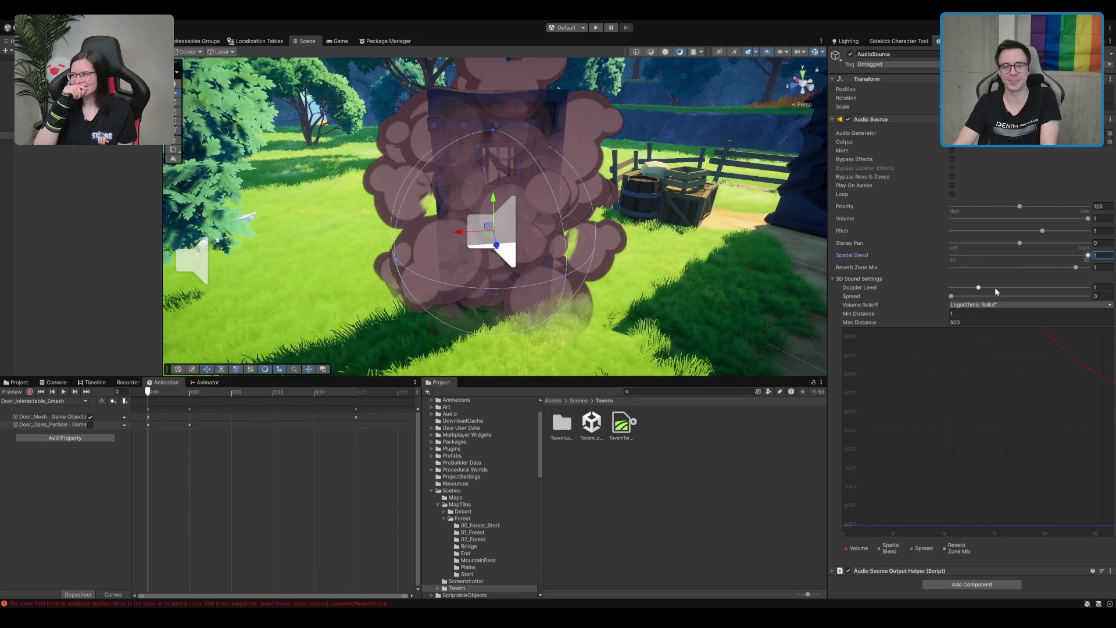
- Set the AudioSource's Max Distance to 5
left_click(975, 323)
type("50")
left_click_drag(731, 320, 668, 273)
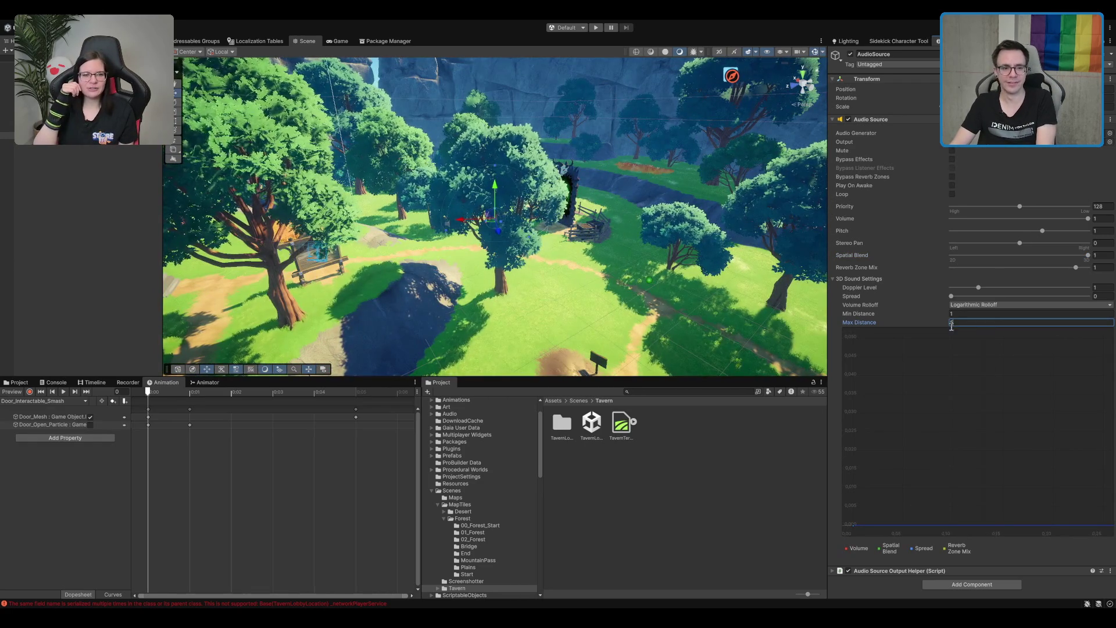
scroll(600, 251, "down", 5)
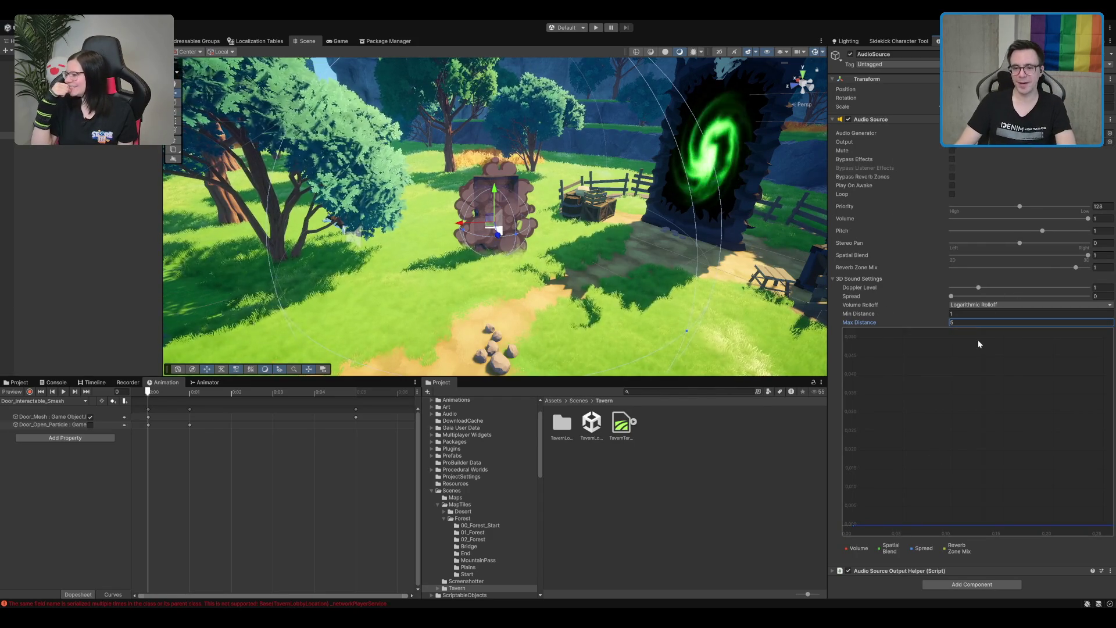
key("Return")
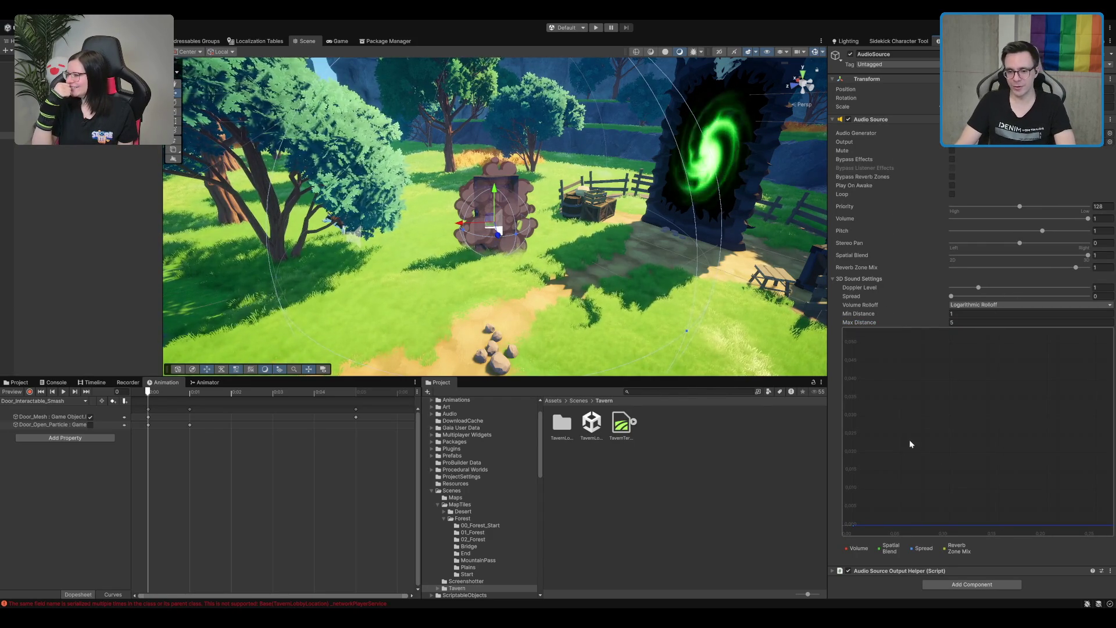
- Set the last rolloff key's volume to 0 and reshape the custom rolloff curve
scroll(933, 408, "down", 3)
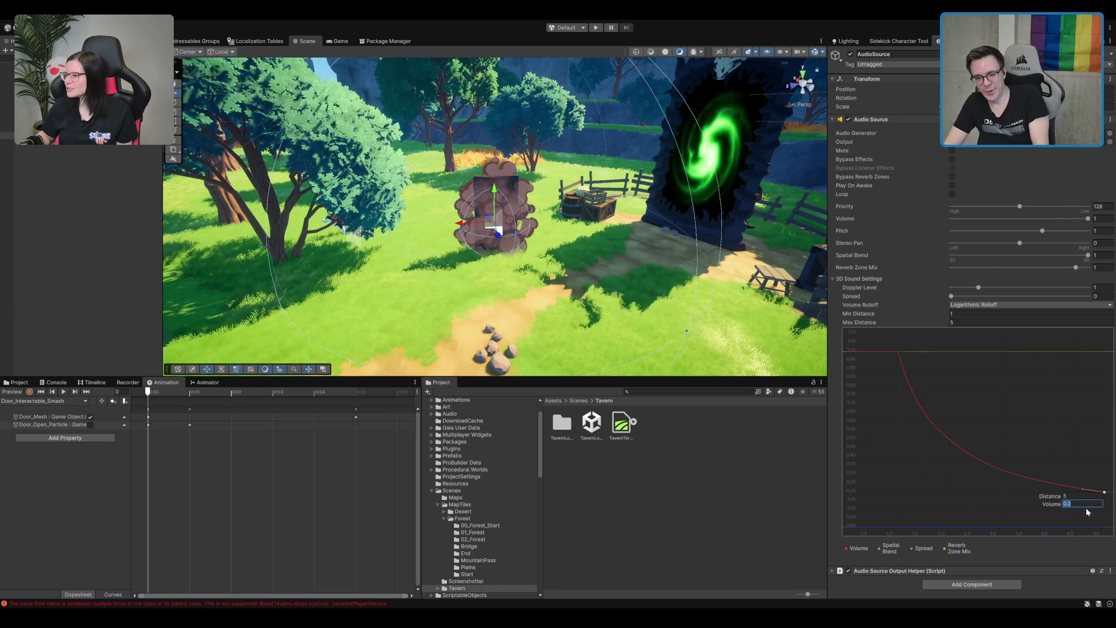
double_click(1104, 491)
type("0")
key("Return")
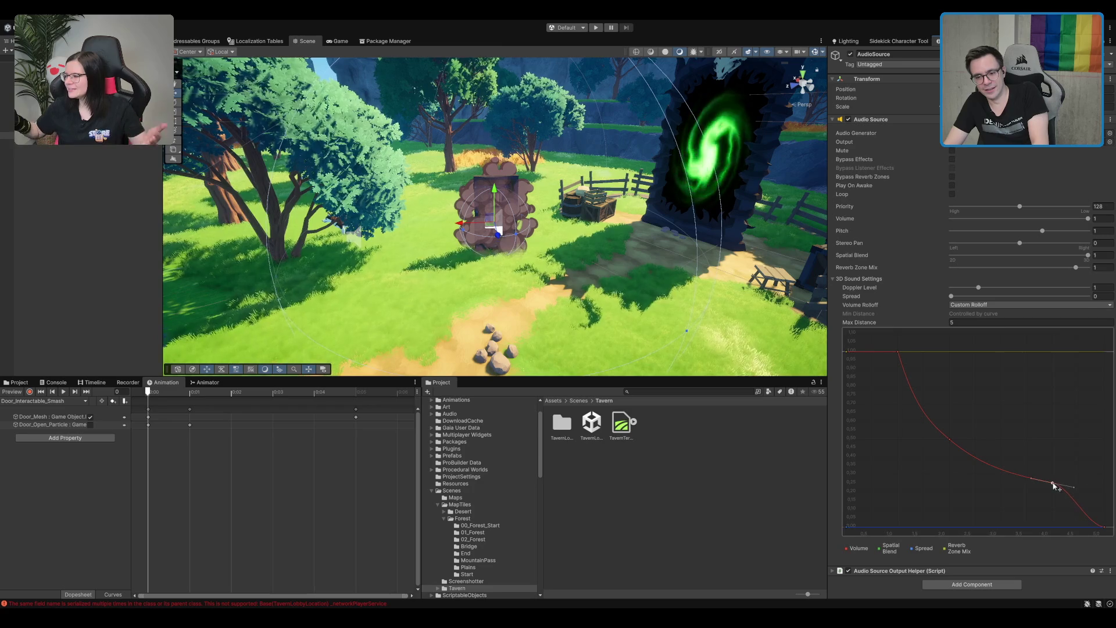
mouse_move(1051, 486)
left_mouse_down()
mouse_move(1028, 501)
mouse_move(1050, 511)
mouse_move(1020, 498)
left_mouse_up()
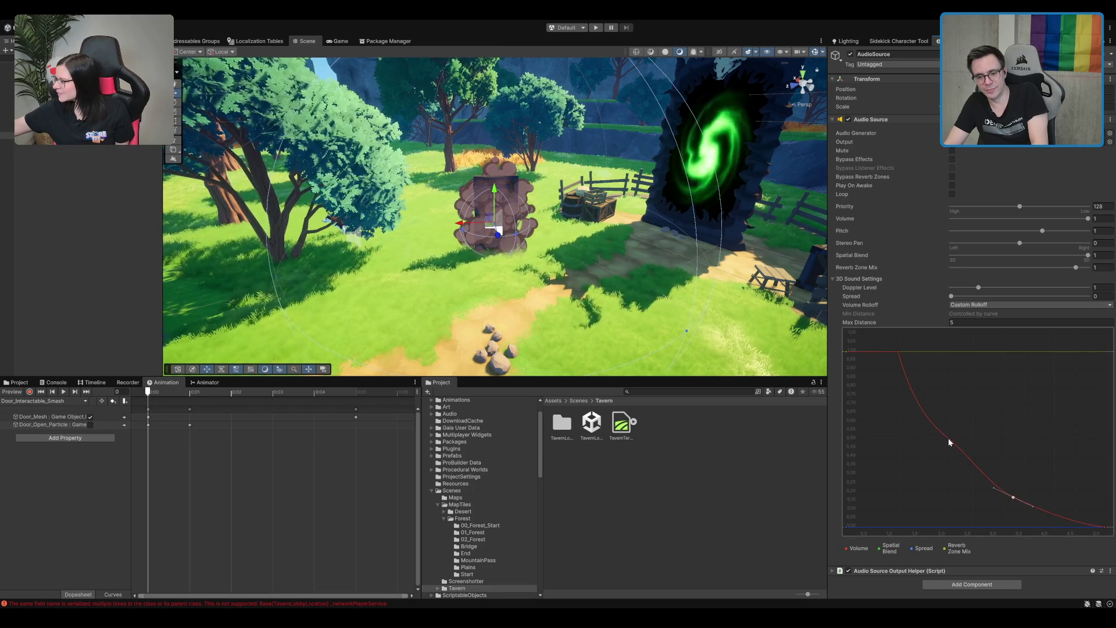
left_click_drag(951, 446, 938, 442)
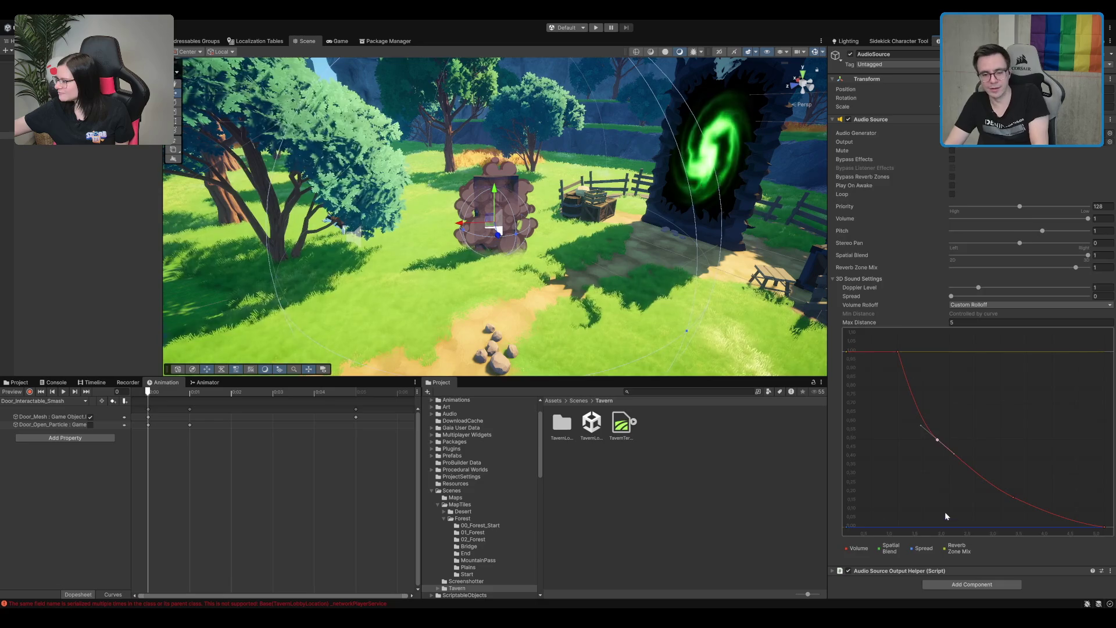
left_click(737, 547)
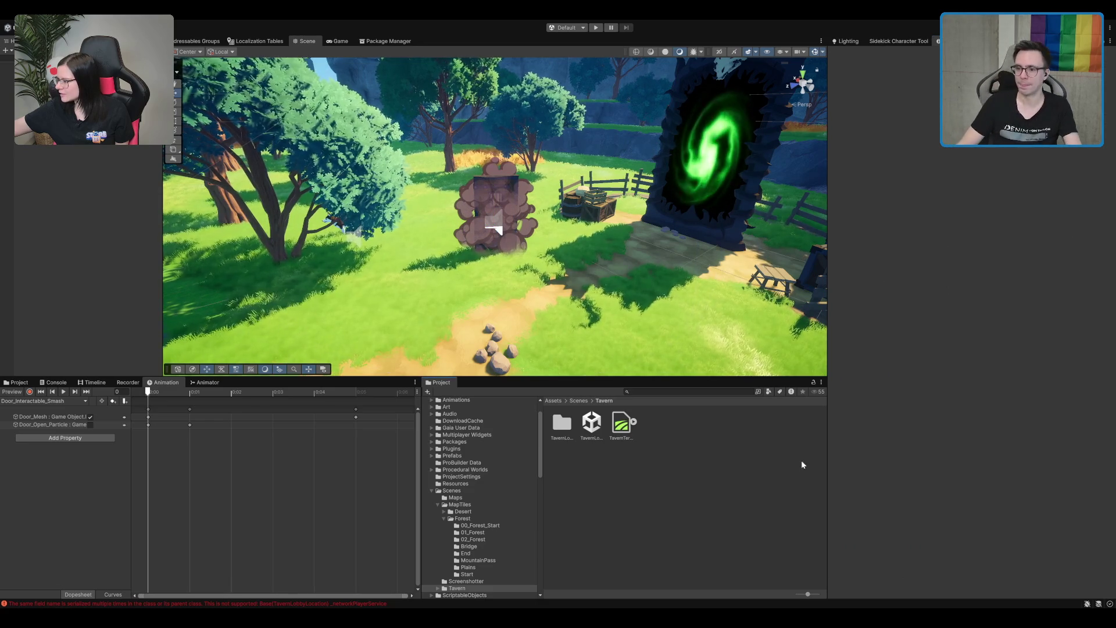
- Assign the AudioSource object as MagicTower_Door's Interaction Audio Source
scroll(614, 181, "up", 3)
scroll(647, 202, "up", 2)
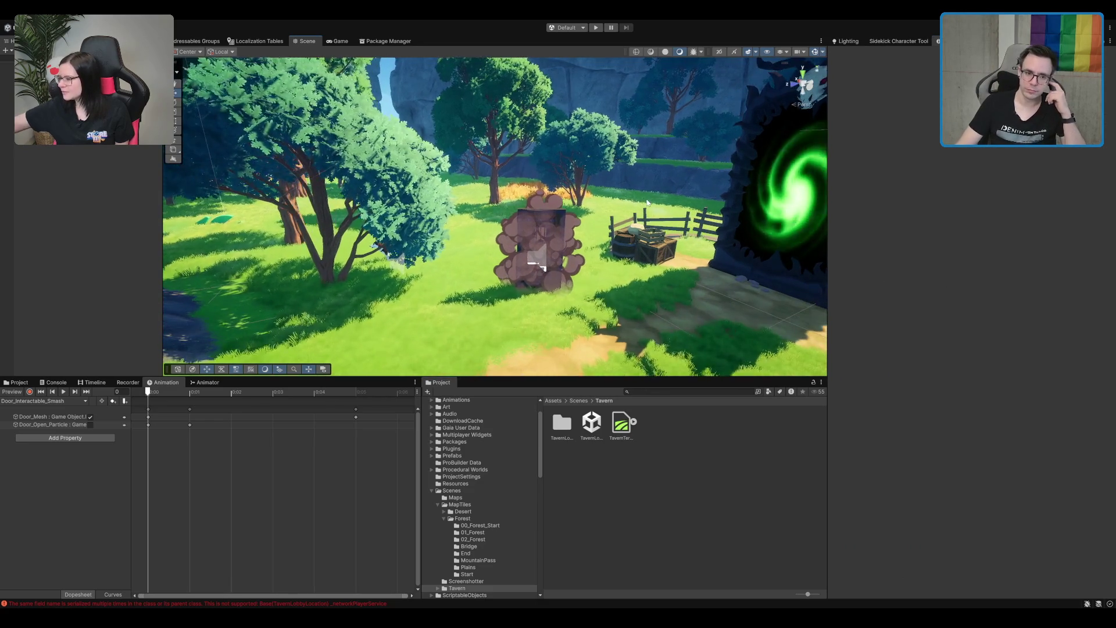
double_click(70, 114)
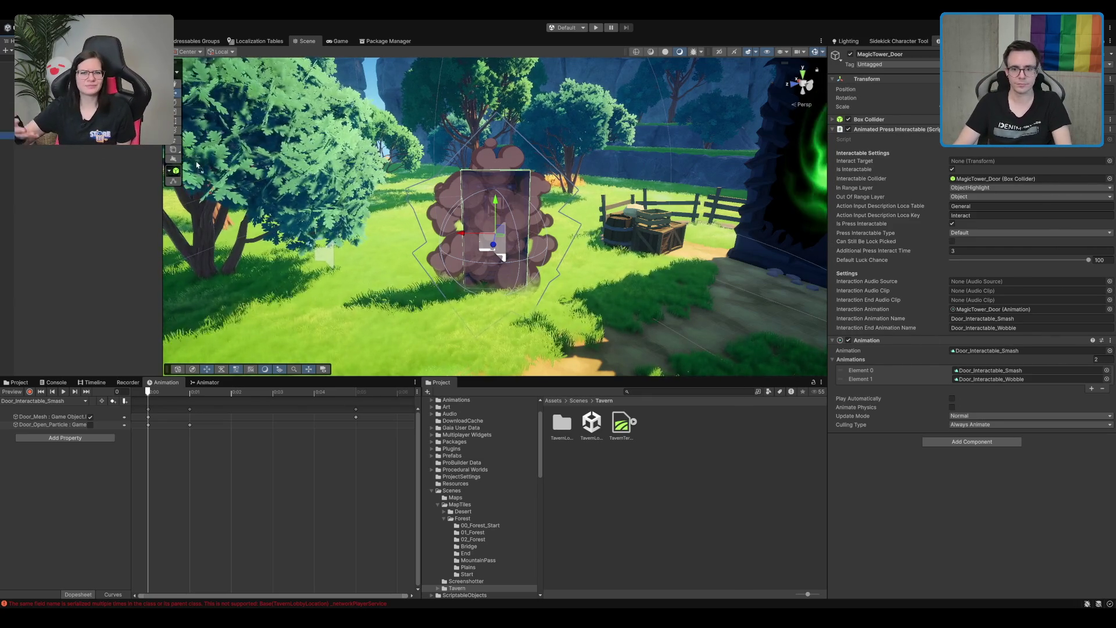
mouse_move(196, 165)
left_mouse_down()
mouse_move(756, 267)
mouse_move(1023, 281)
left_mouse_up()
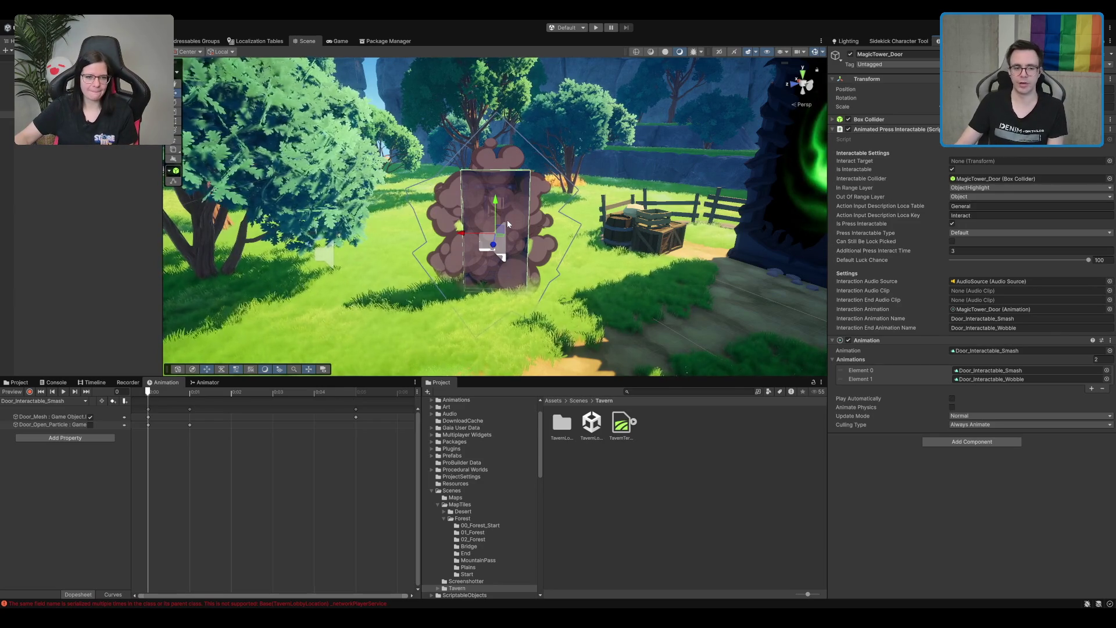
- Preview the door's smoke effect by toggling selection of Door_Open_Particle
scroll(507, 219, "up", 1)
scroll(543, 186, "up", 1)
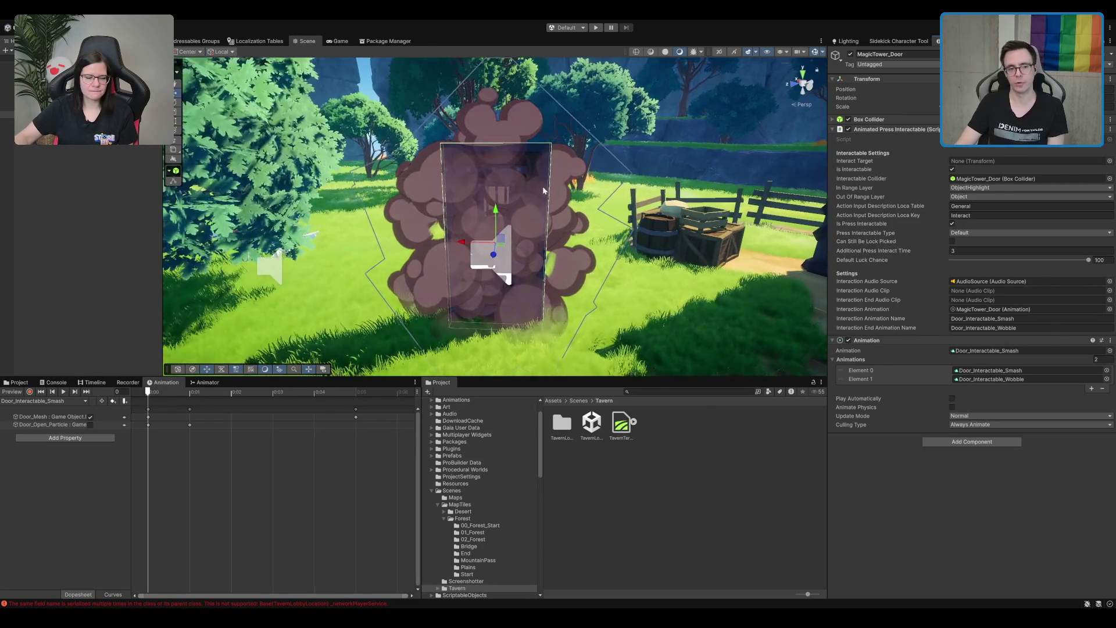
scroll(543, 186, "up", 1)
mouse_move(541, 186)
left_mouse_down()
mouse_move(535, 161)
mouse_move(504, 176)
mouse_move(540, 190)
left_mouse_up()
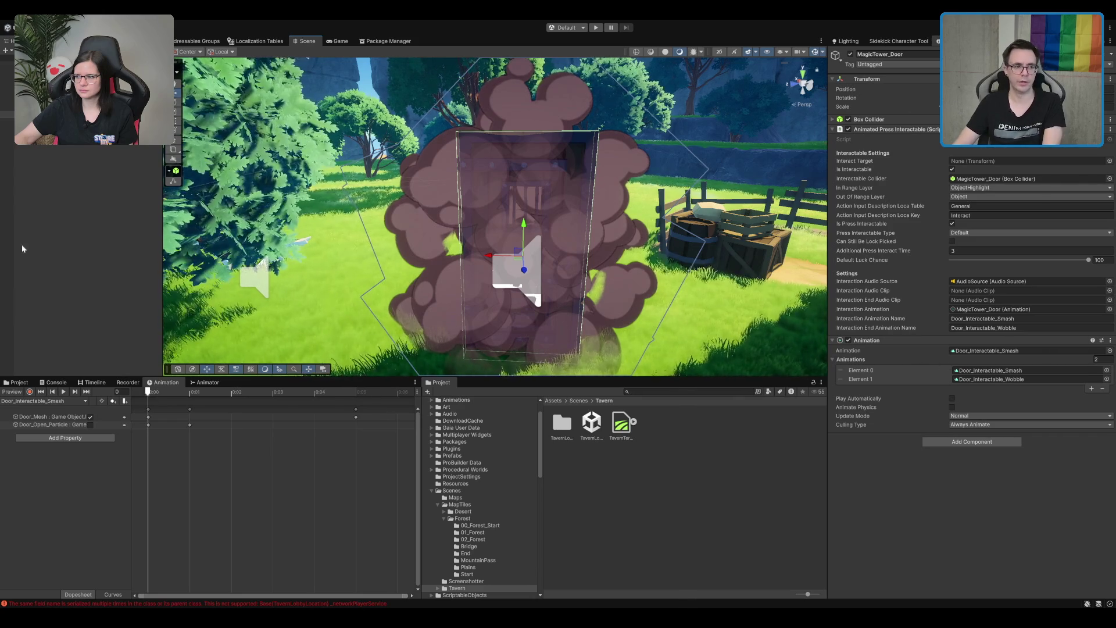
left_click(58, 108)
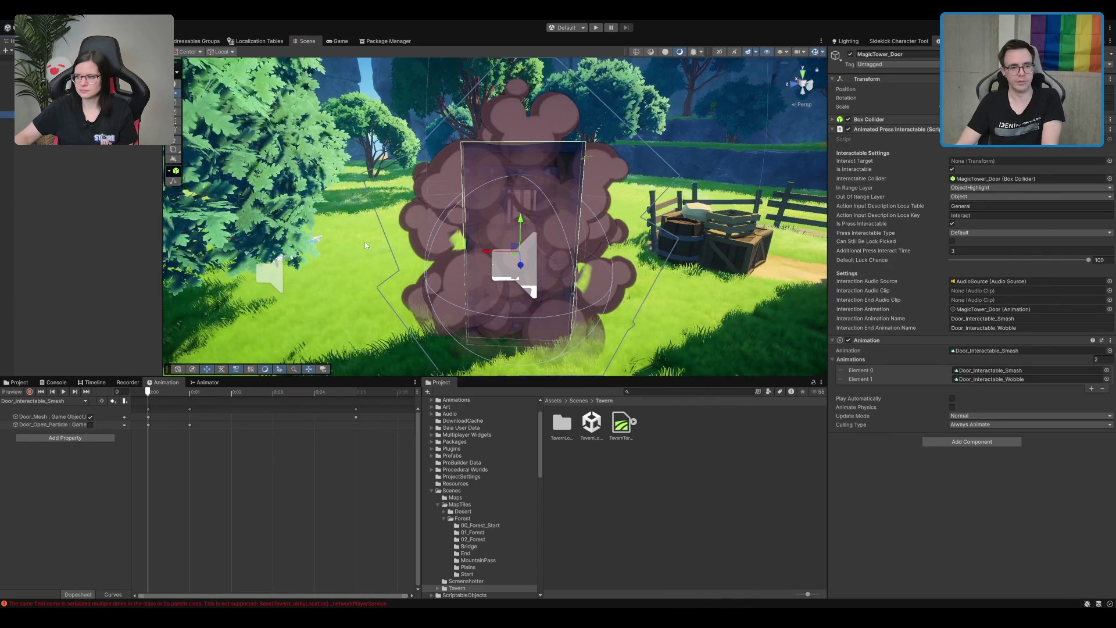
left_click(58, 120)
left_click(58, 114)
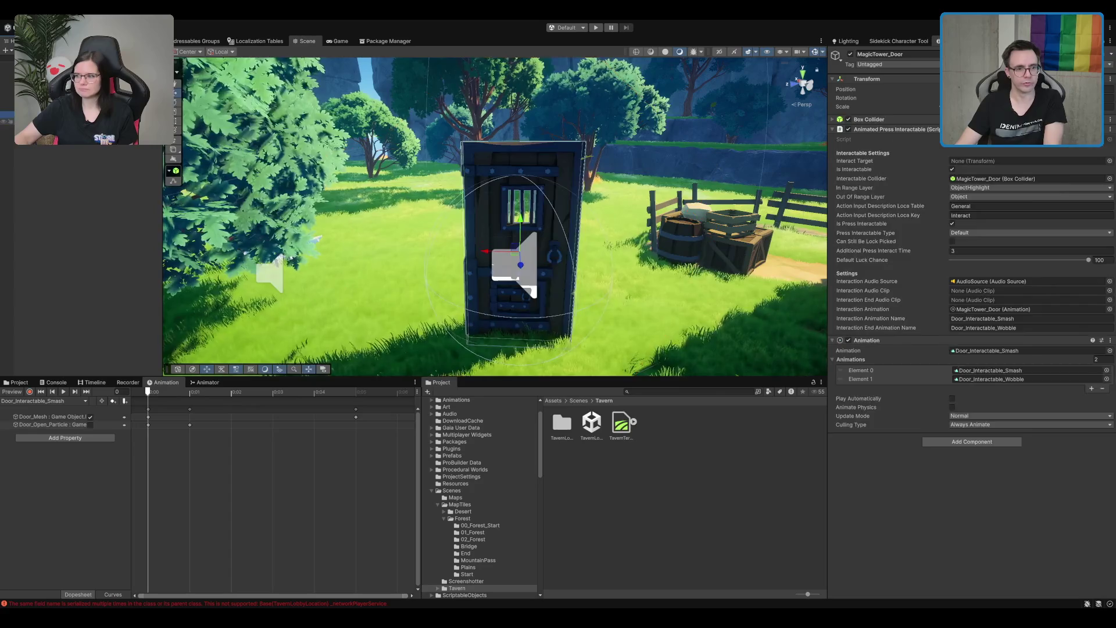
left_click(59, 121)
left_click(58, 113)
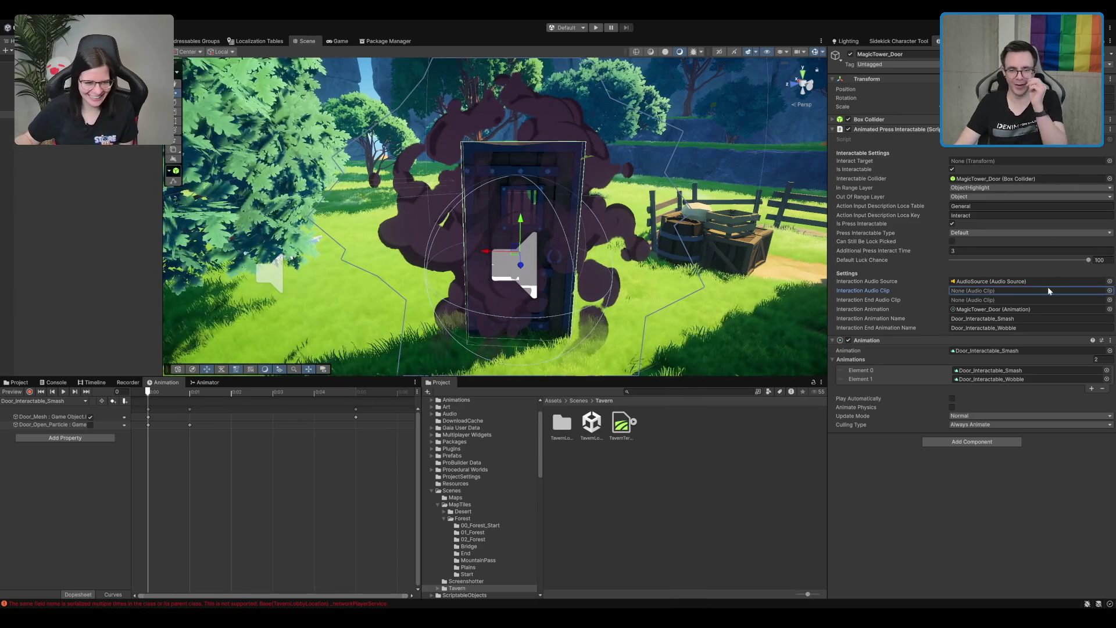
- Audition axe and creak clips, settling on CREAK_Wood_Hollow_Deep_mono as Interaction Audio Clip
left_click(1014, 289)
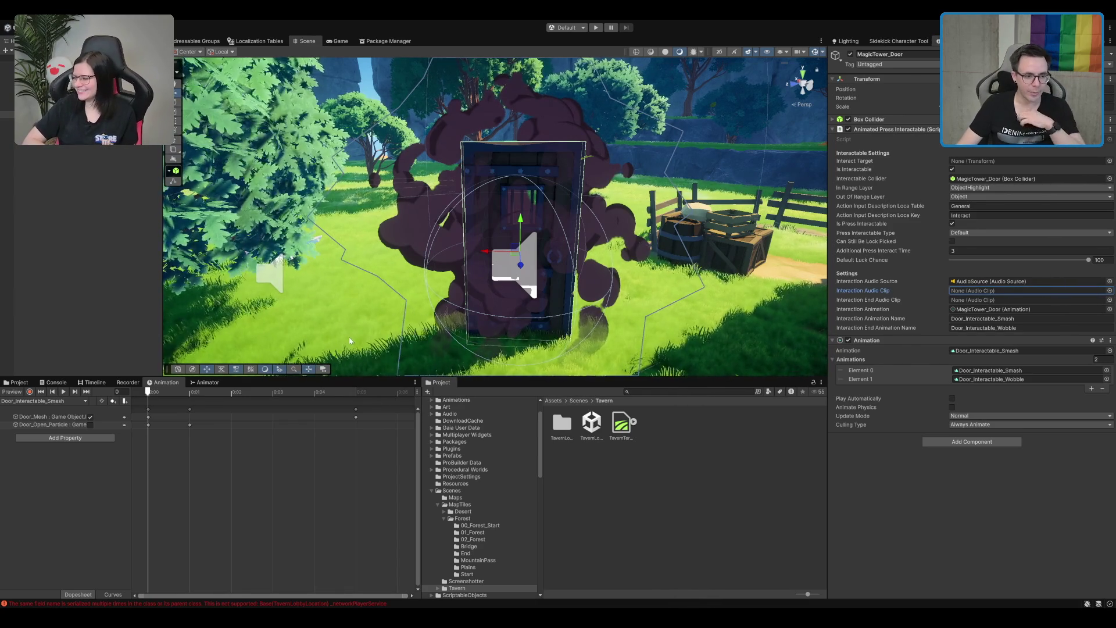
key("ctrl+v")
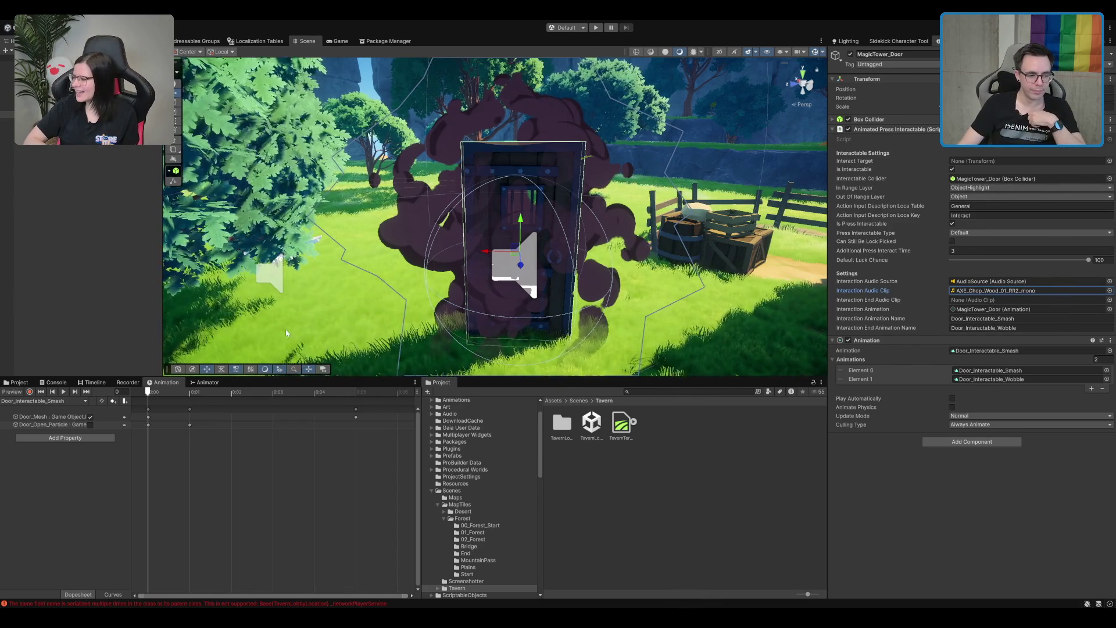
key("ctrl+v")
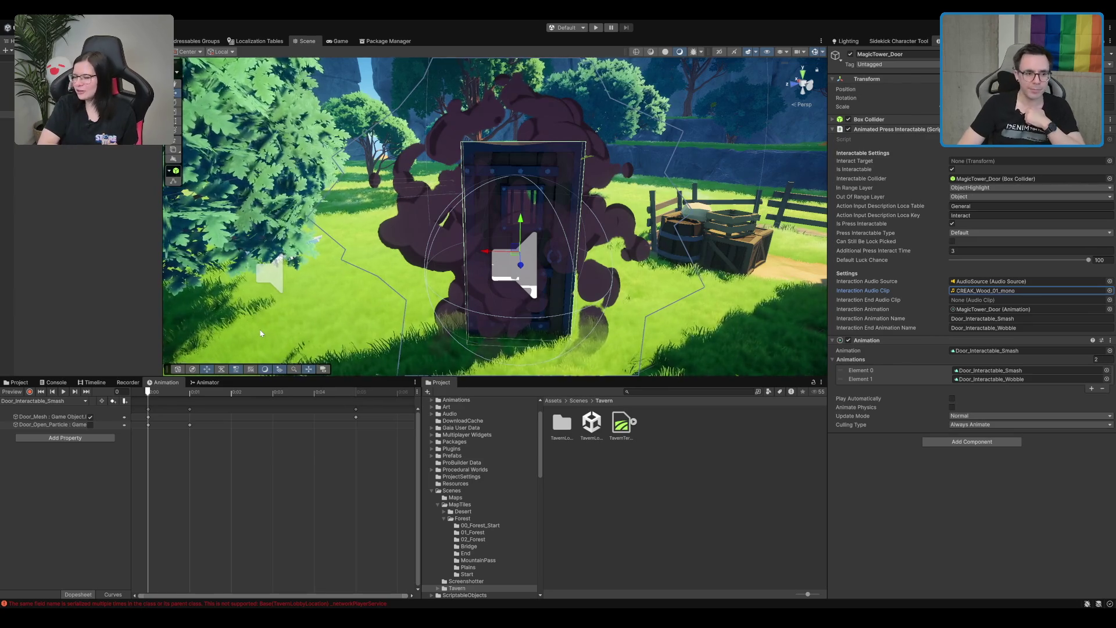
key("ctrl+v")
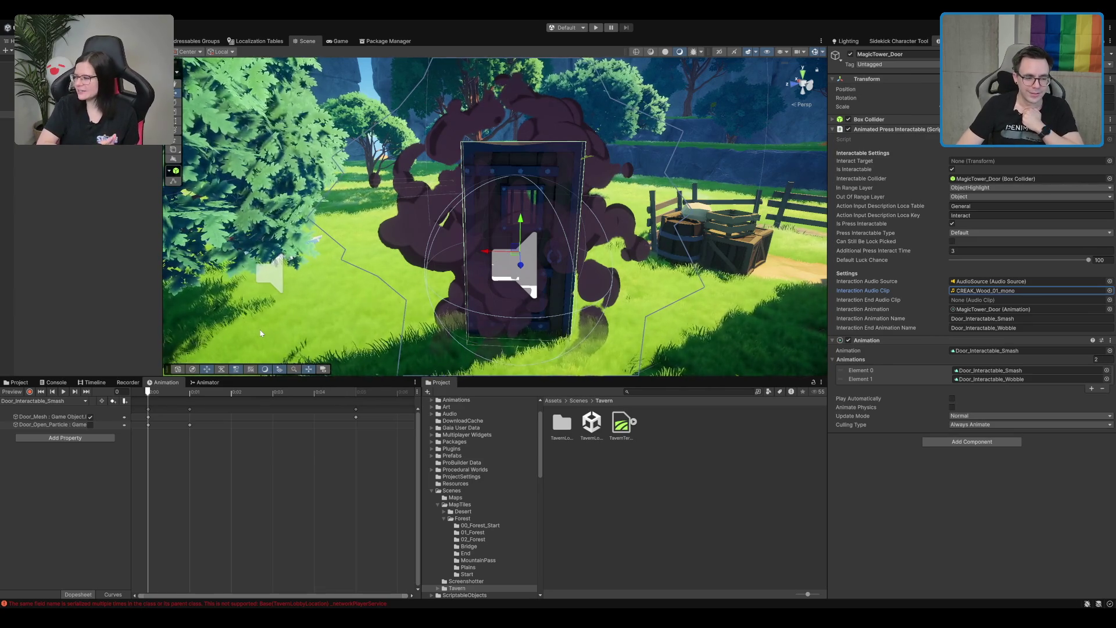
key("ctrl+v")
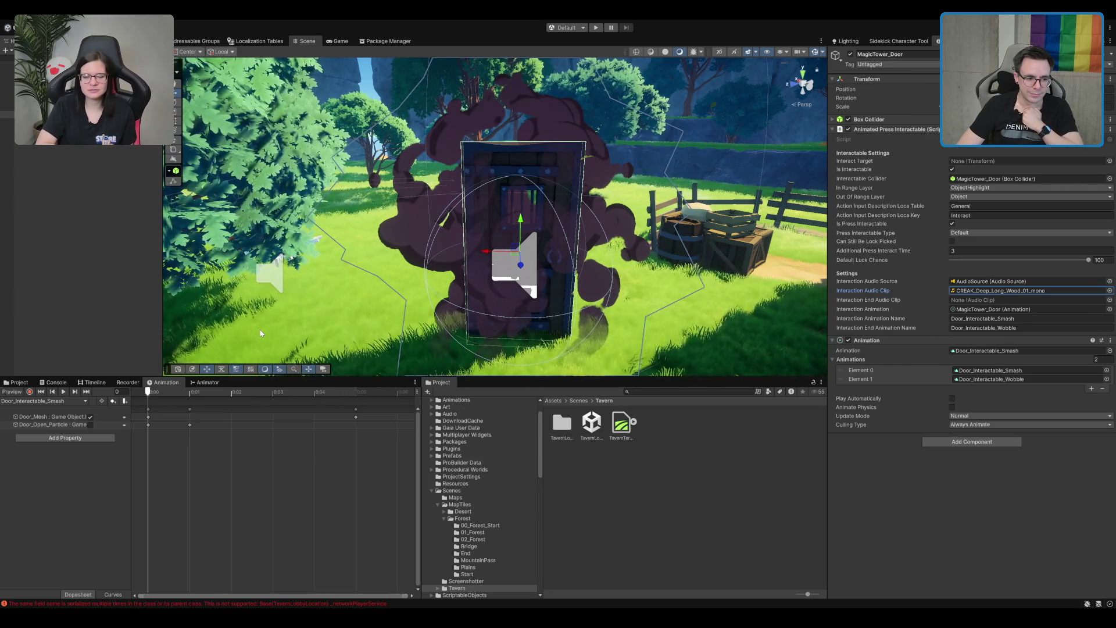
key("ctrl+z")
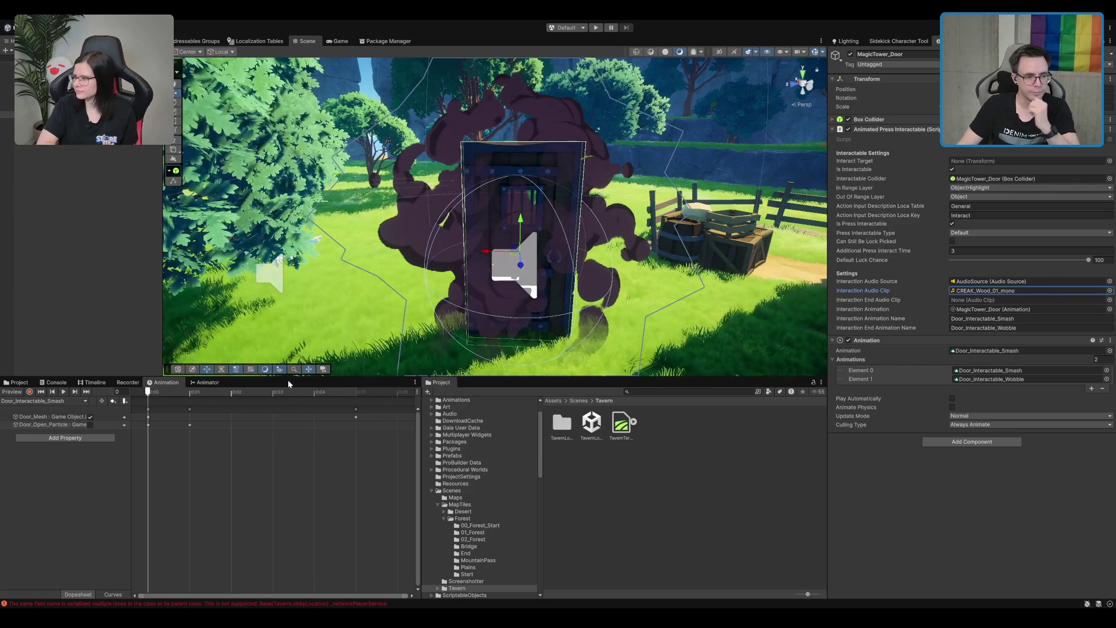
key("Down")
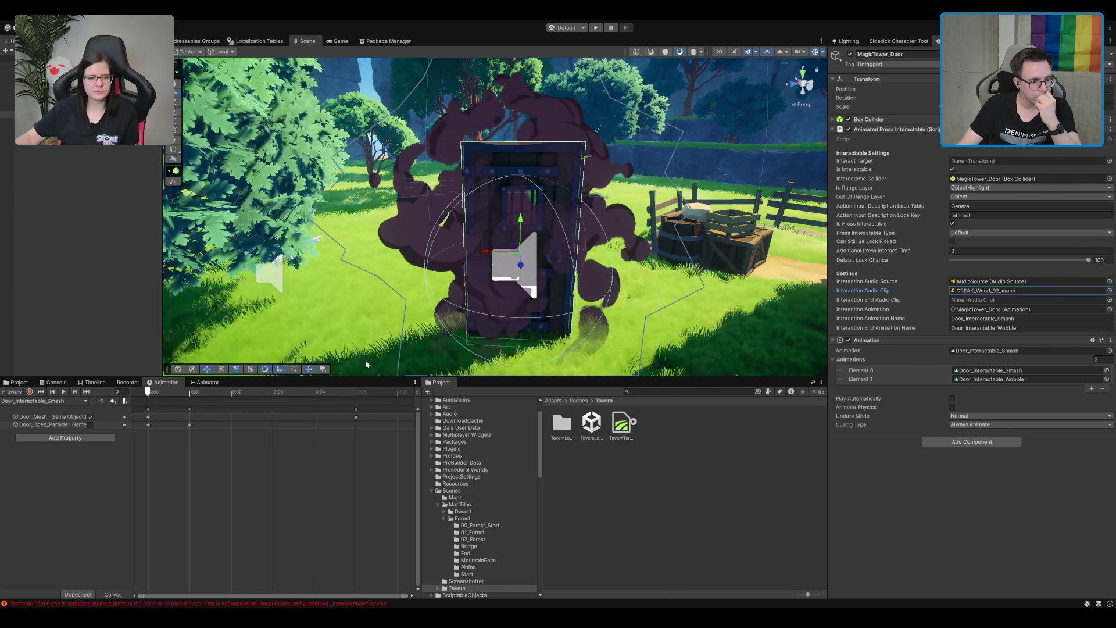
key("Down")
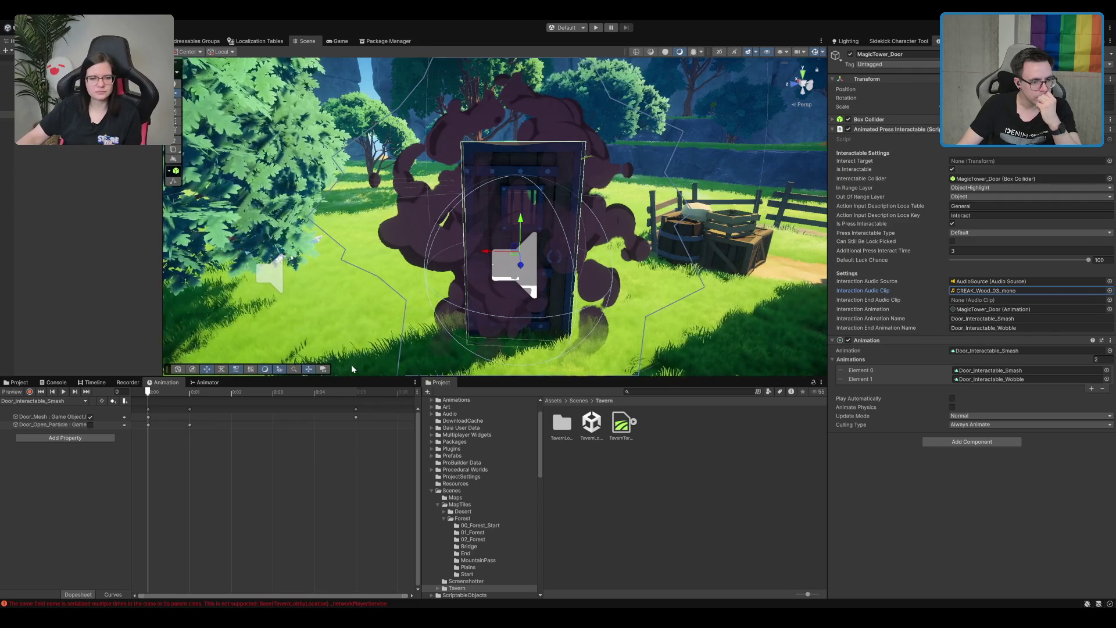
key("Down")
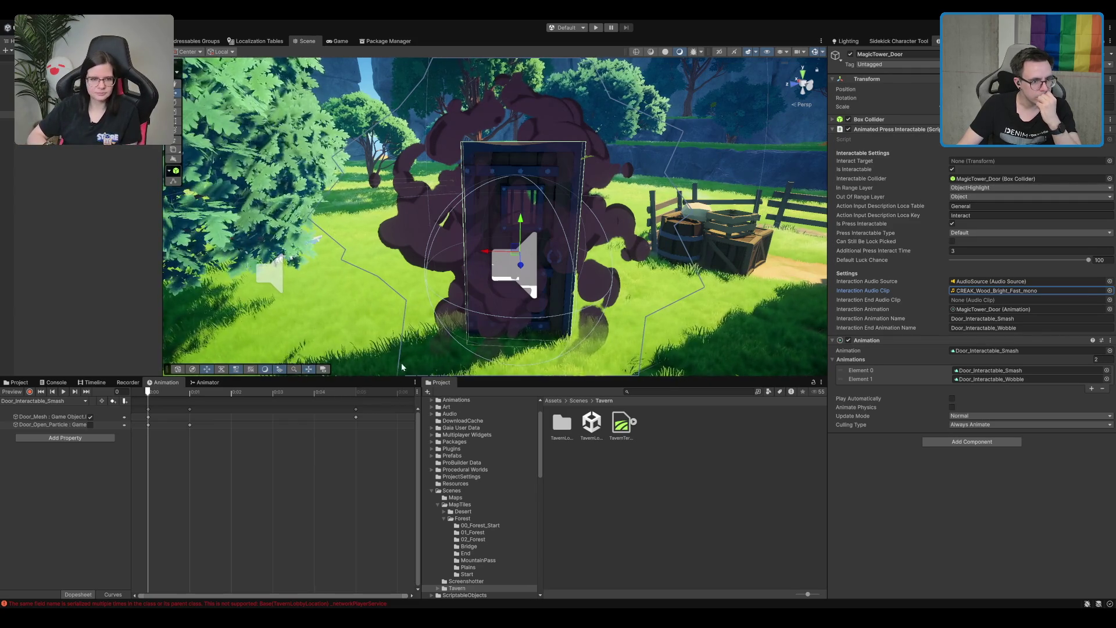
key("Down")
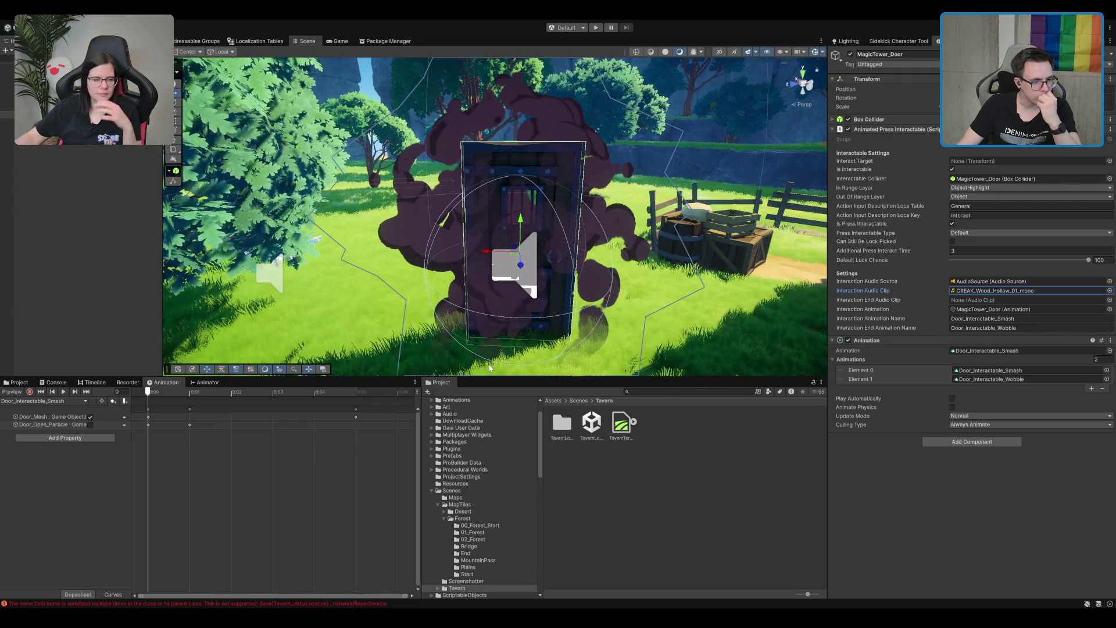
key("Down")
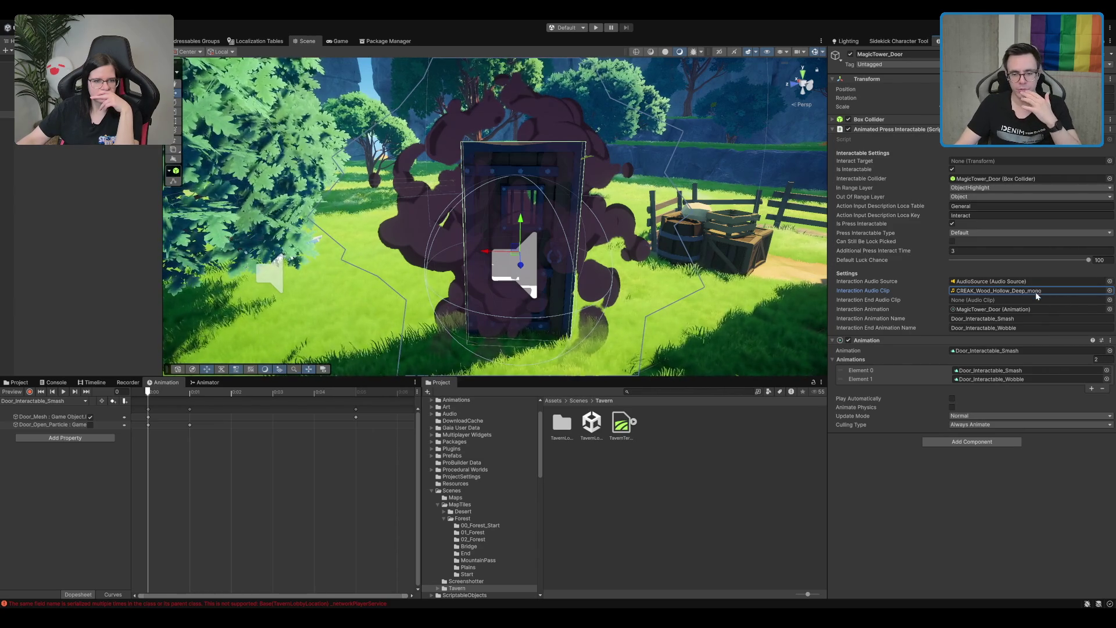
left_click(988, 300)
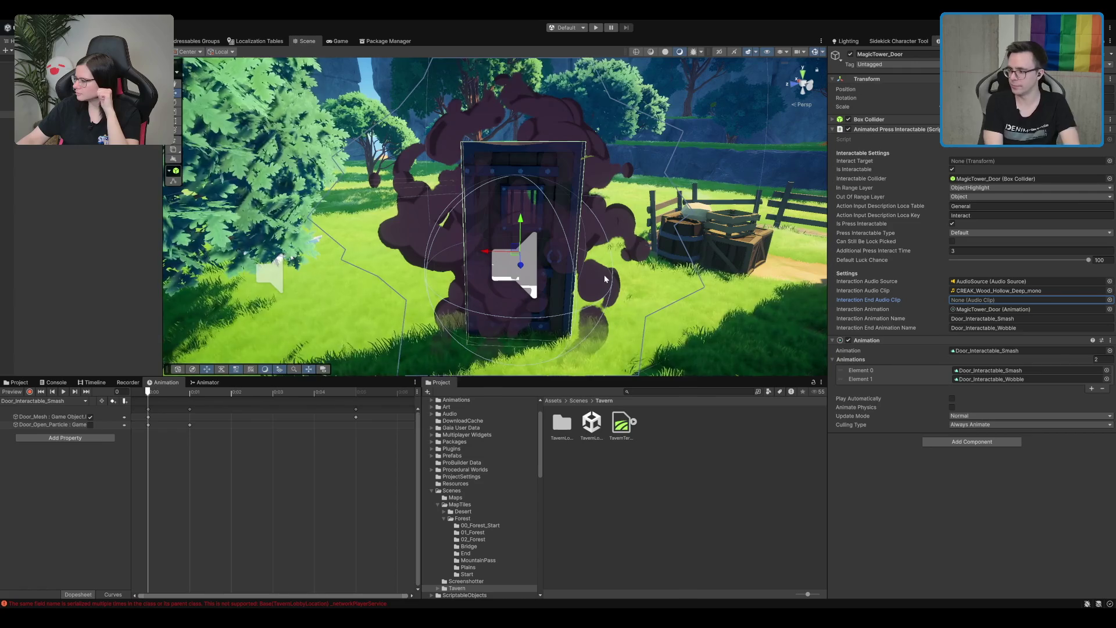
- Audition the wood destruction sounds and set Interaction End Audio Clip to DESTRUCTION_Wood_03_mono
key("ctrl+v")
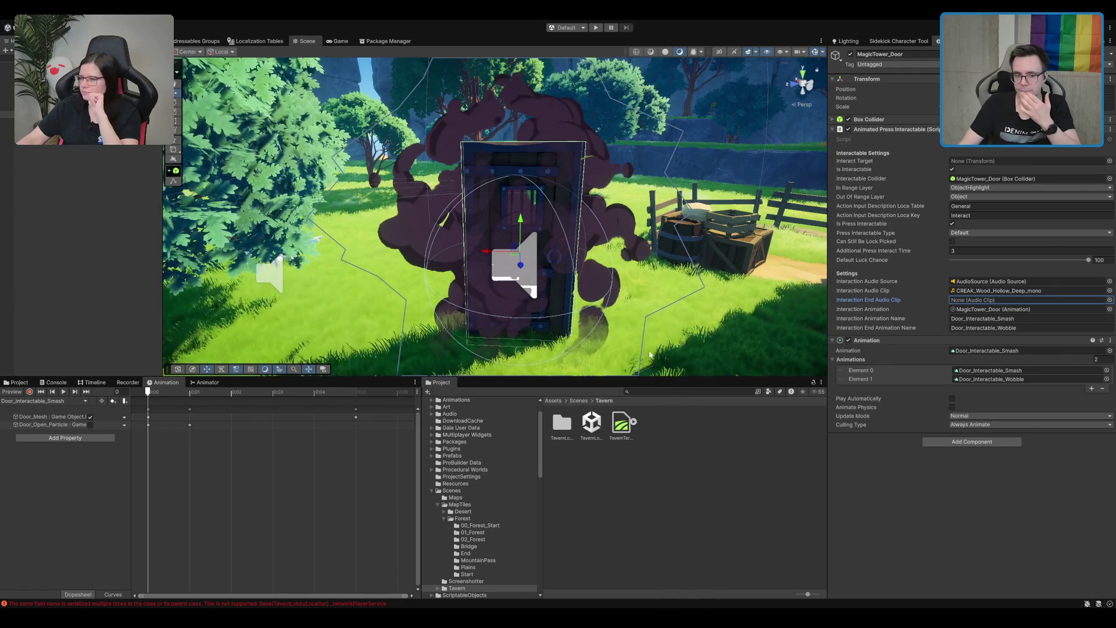
key("ctrl+v")
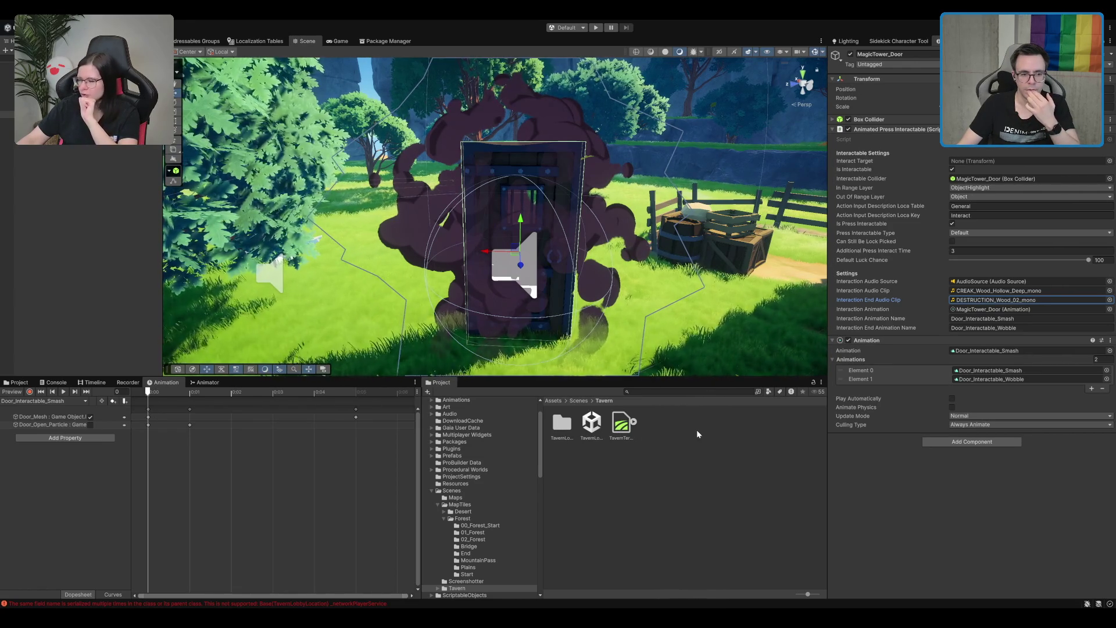
key("Down")
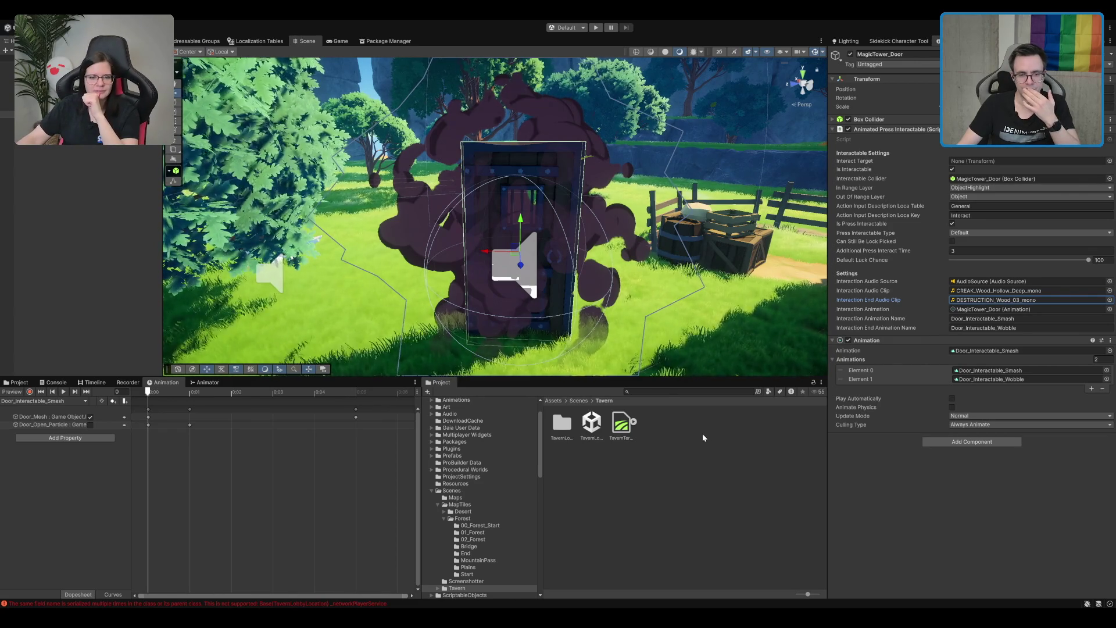
key("Down")
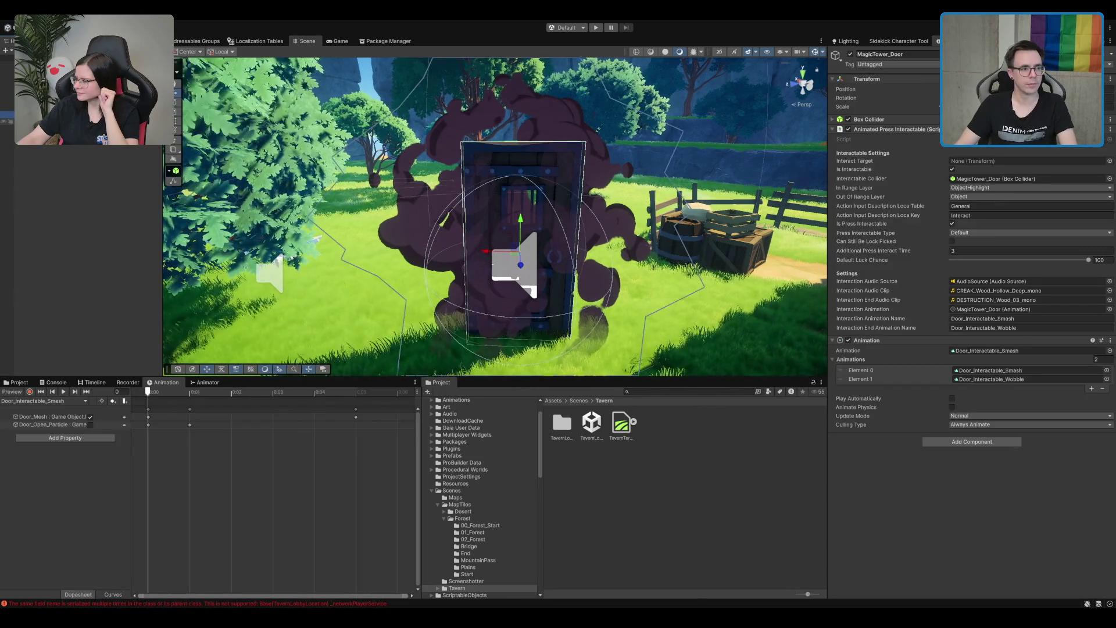
- Open the Boot scene from Assets/Scenes, inspect the latest Console error, and enter Play mode
left_click(577, 401)
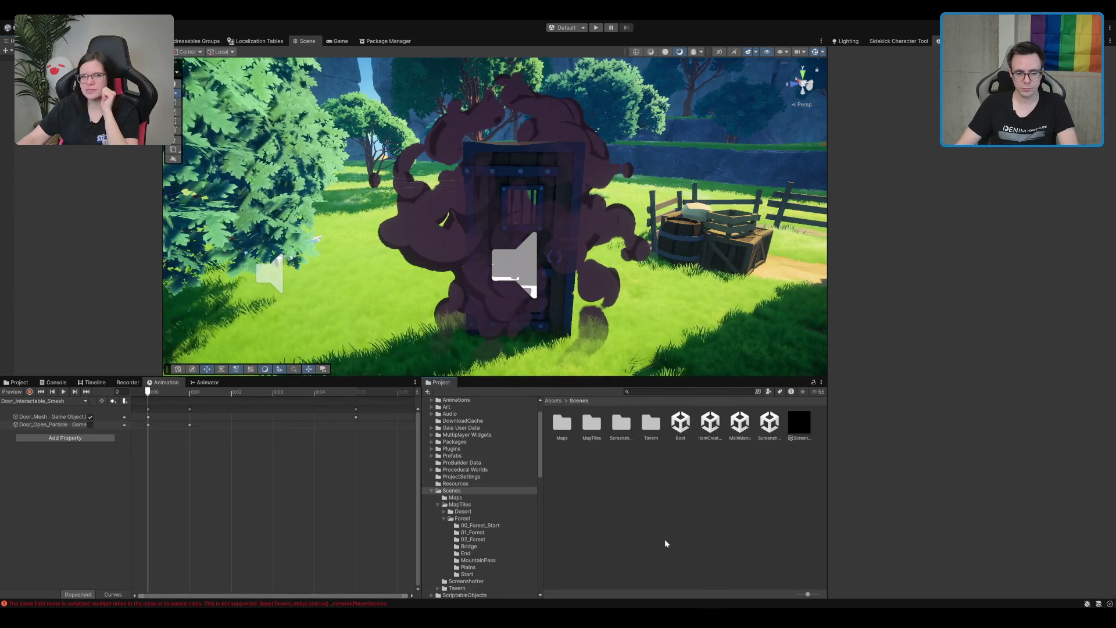
left_click(680, 427)
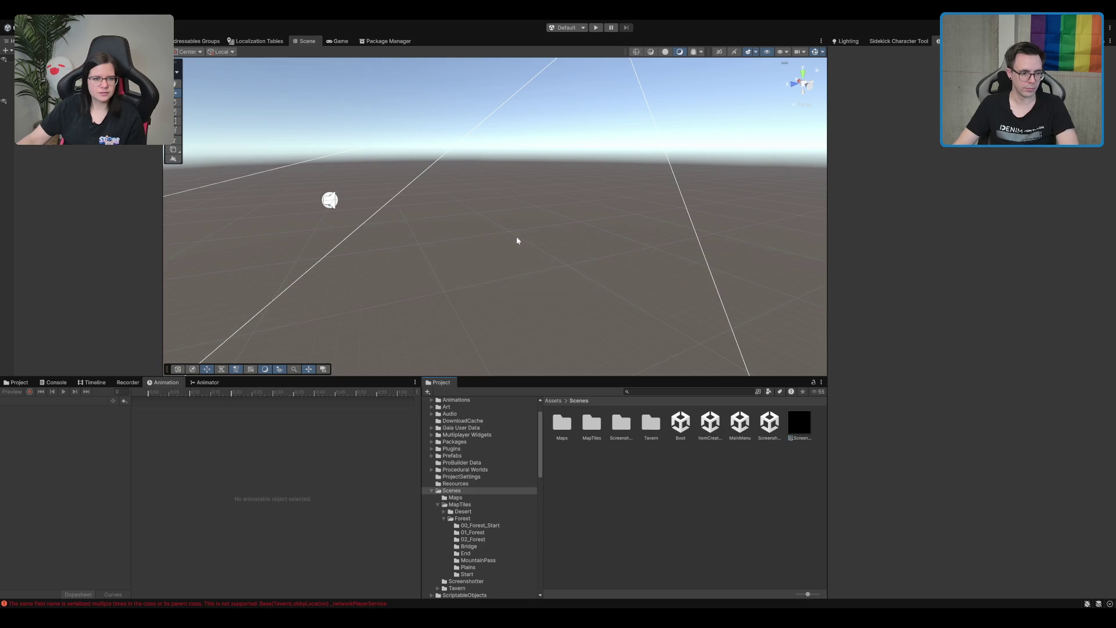
left_click(212, 603)
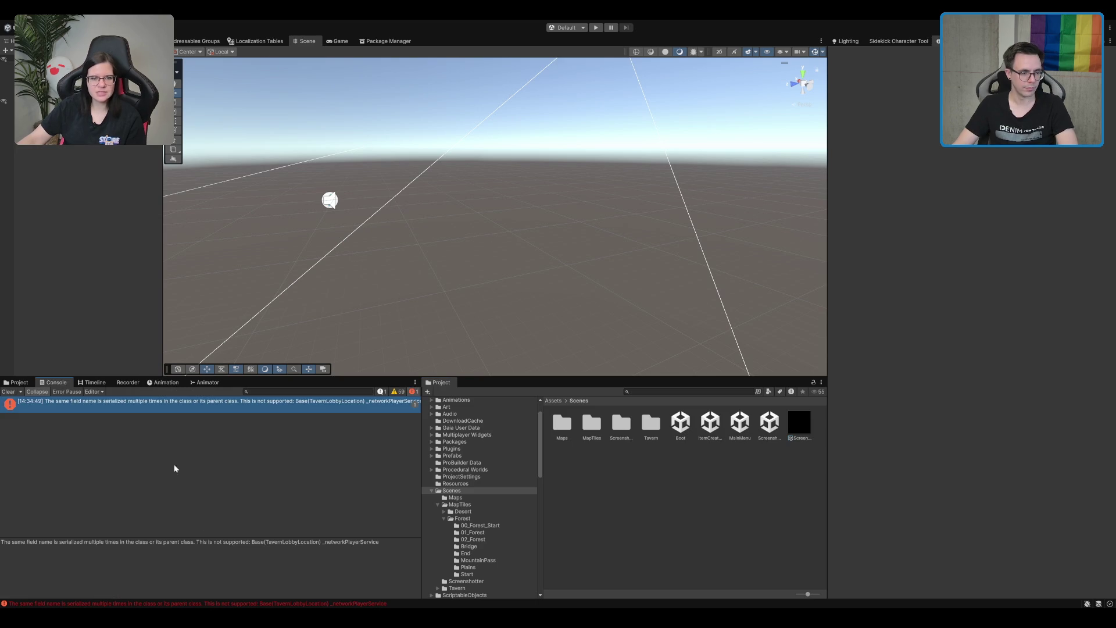
left_click(16, 382)
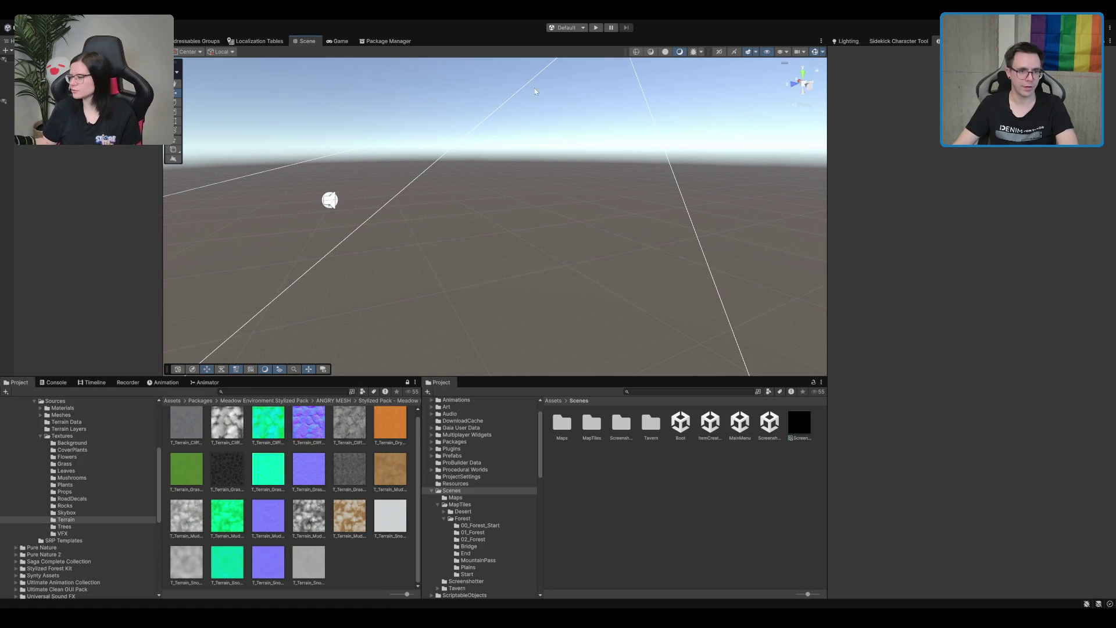
left_click(594, 28)
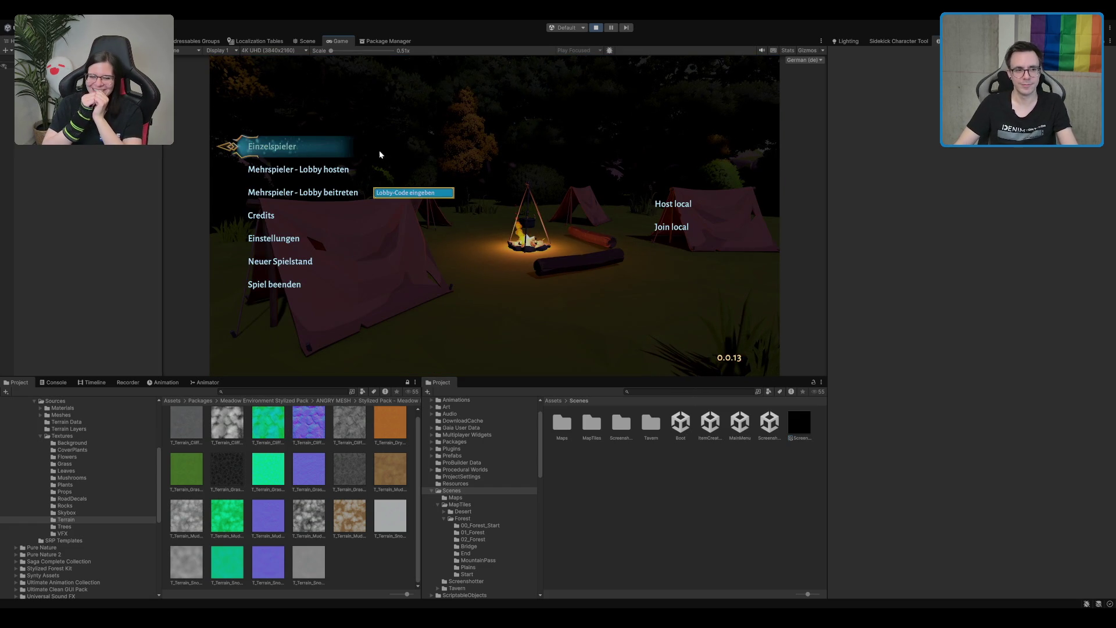
- Start a single-player game (Einzelspieler) and walk the character out of the tavern
left_click(353, 180)
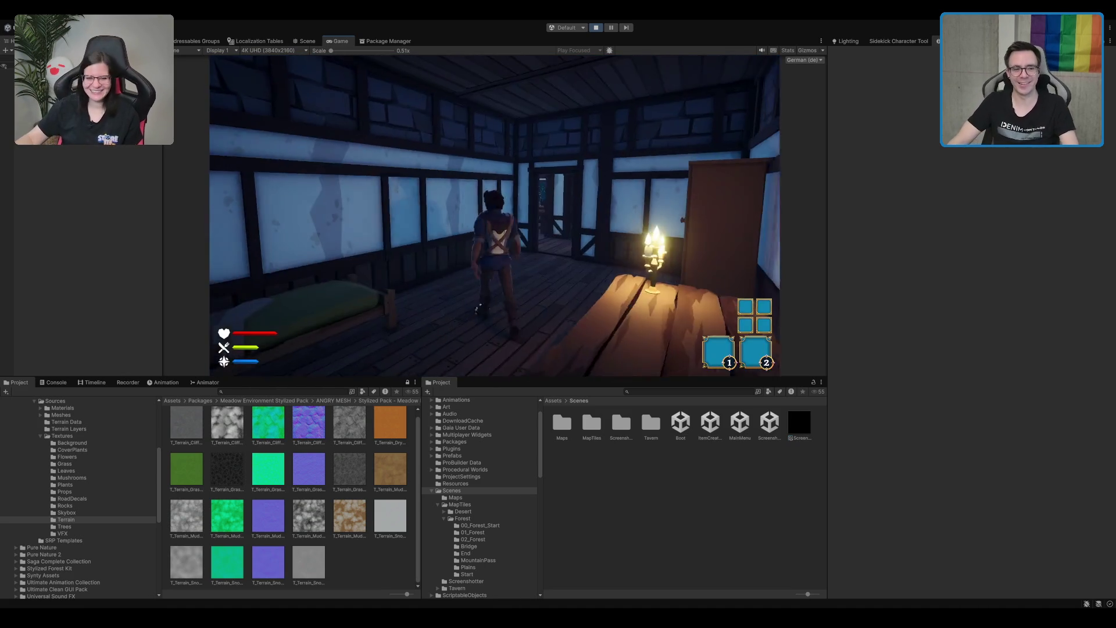
key("w")
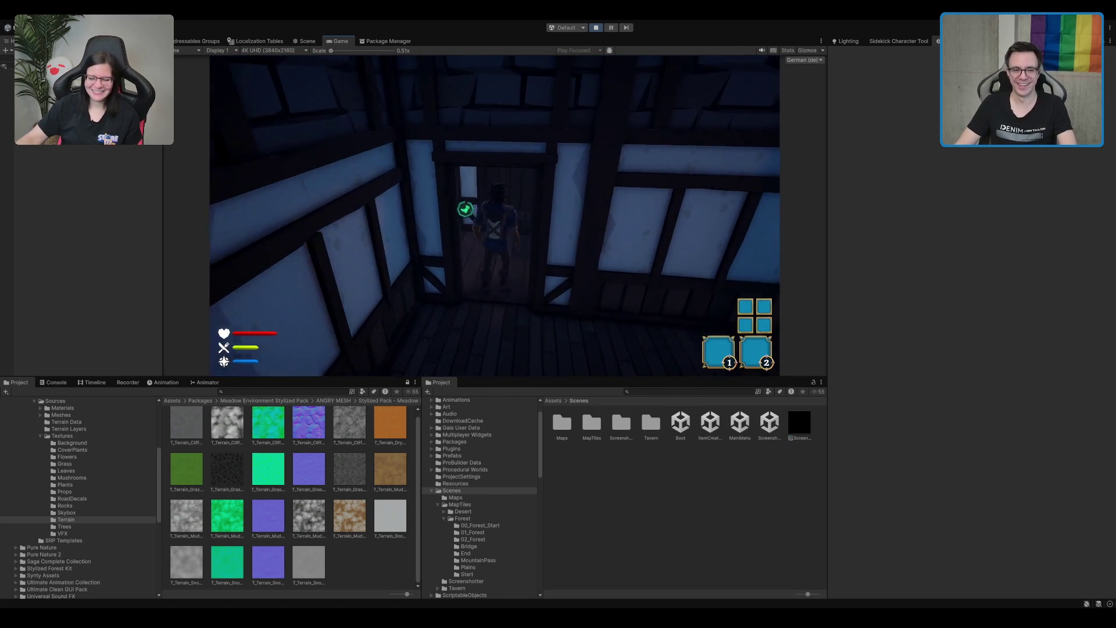
key("s")
key("w")
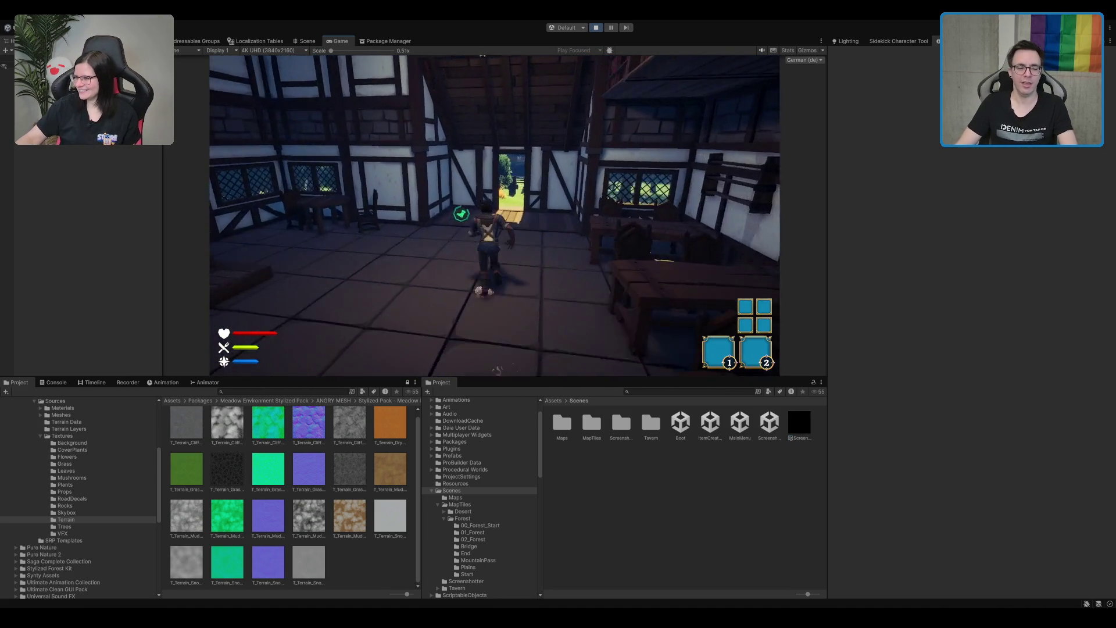
key("w")
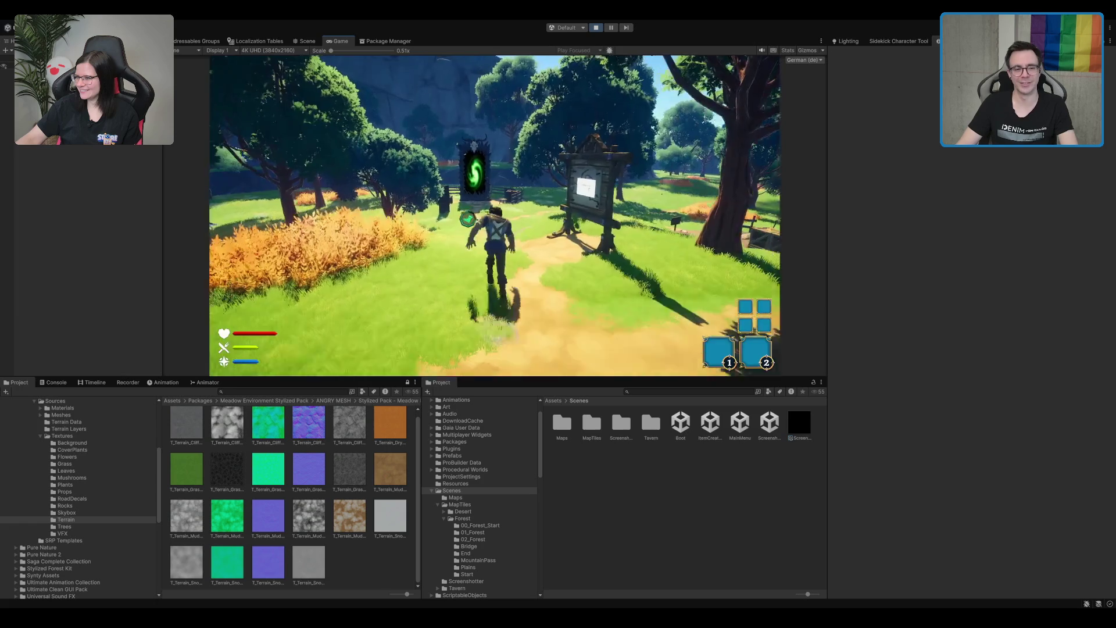
- Walk along the forest path to the wooden door until its interact prompt shows, then switch to Rider
key("w")
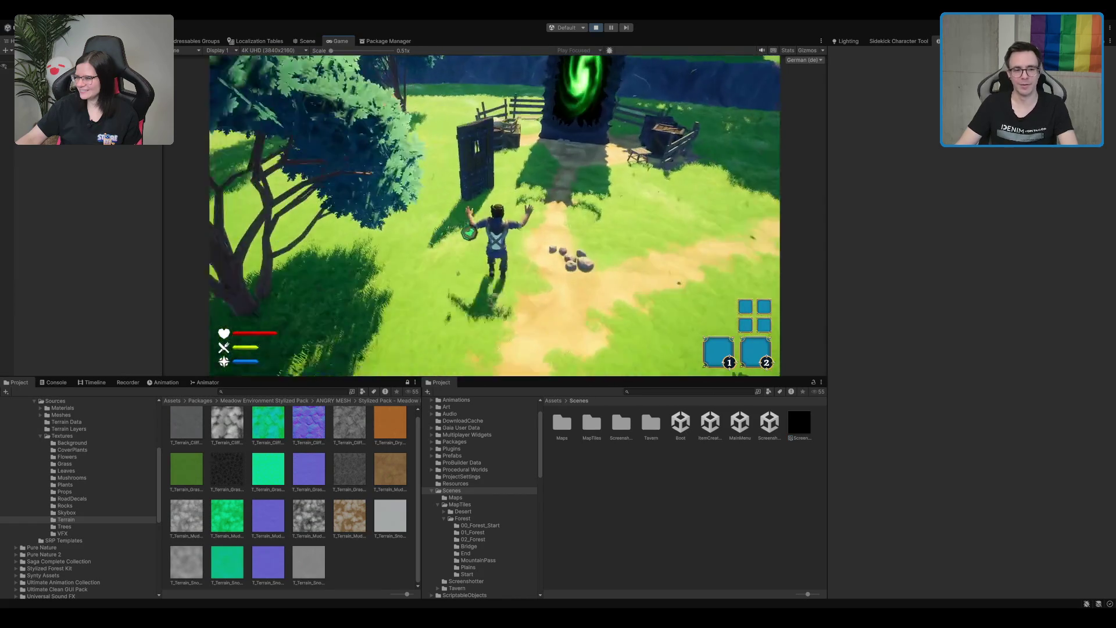
key("a")
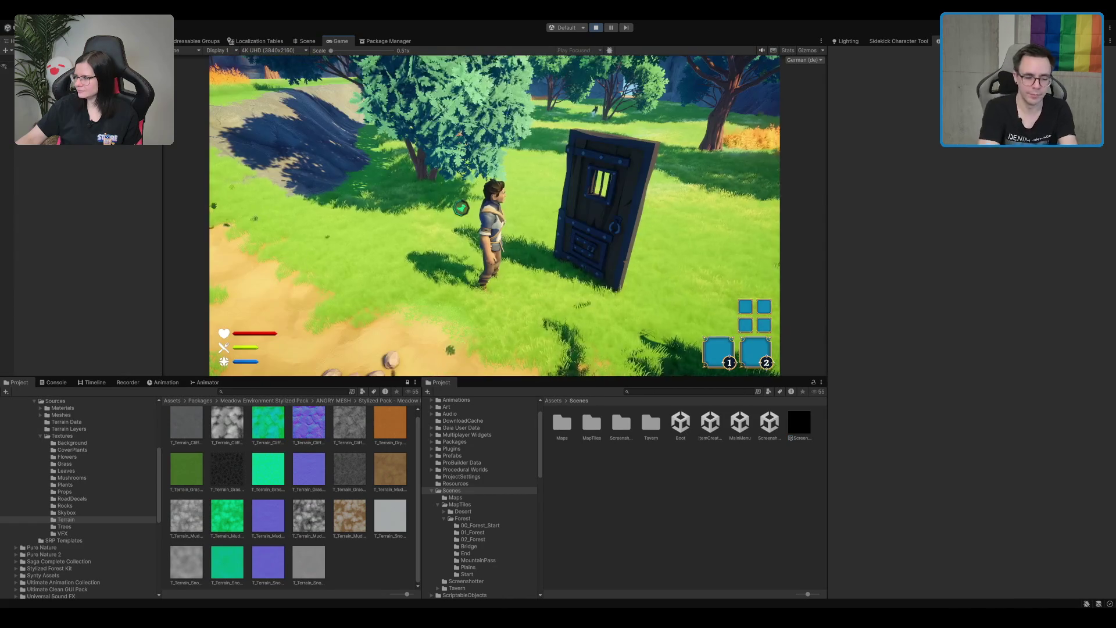
key("d")
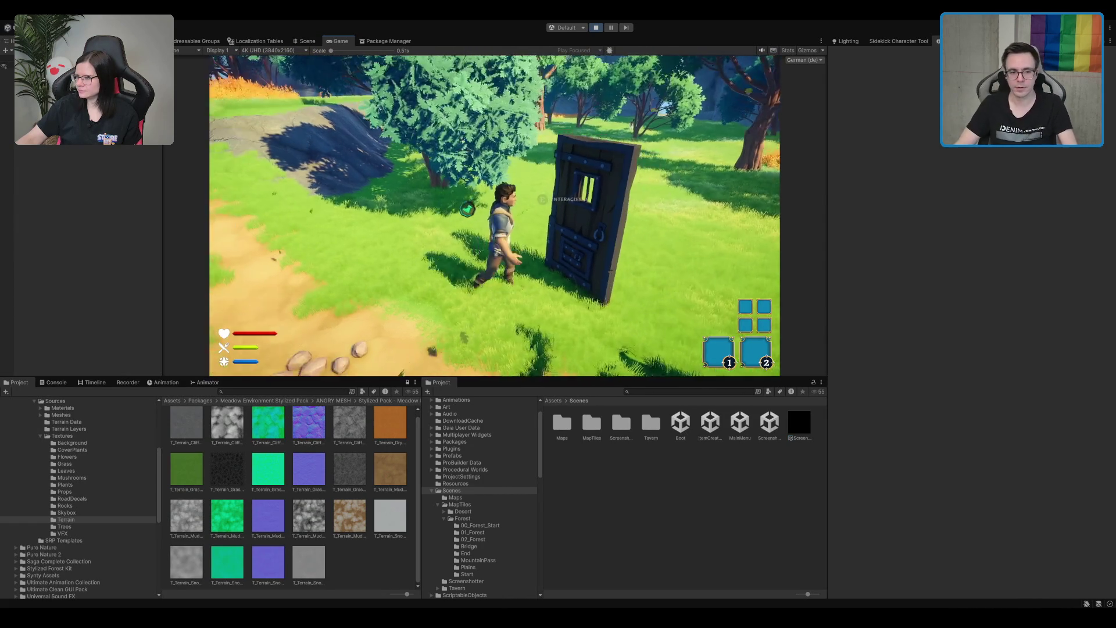
key("w")
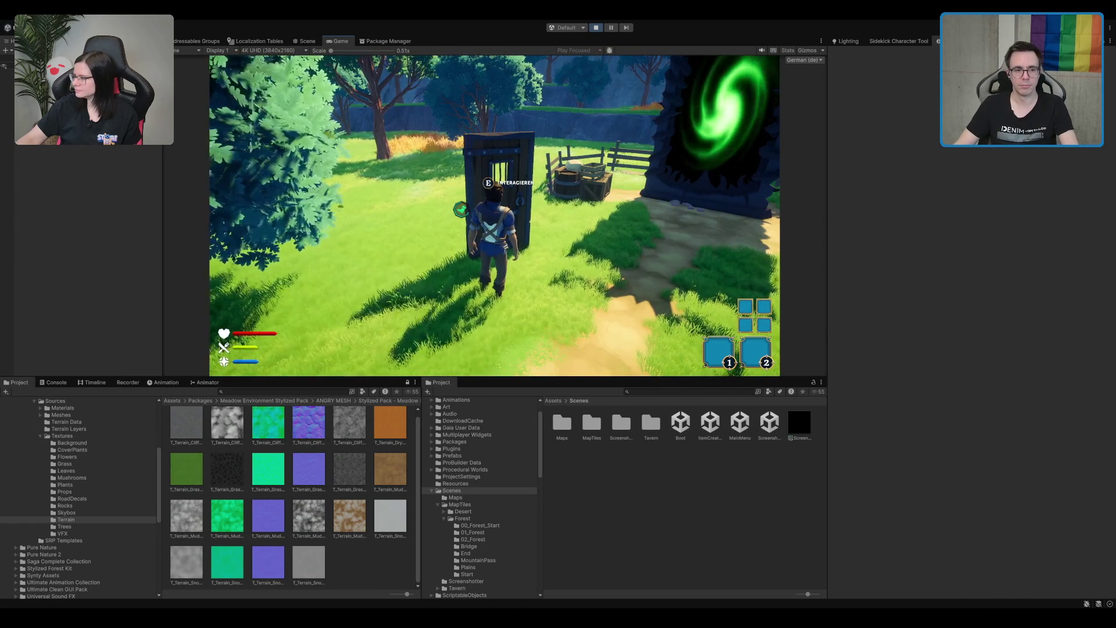
key("s")
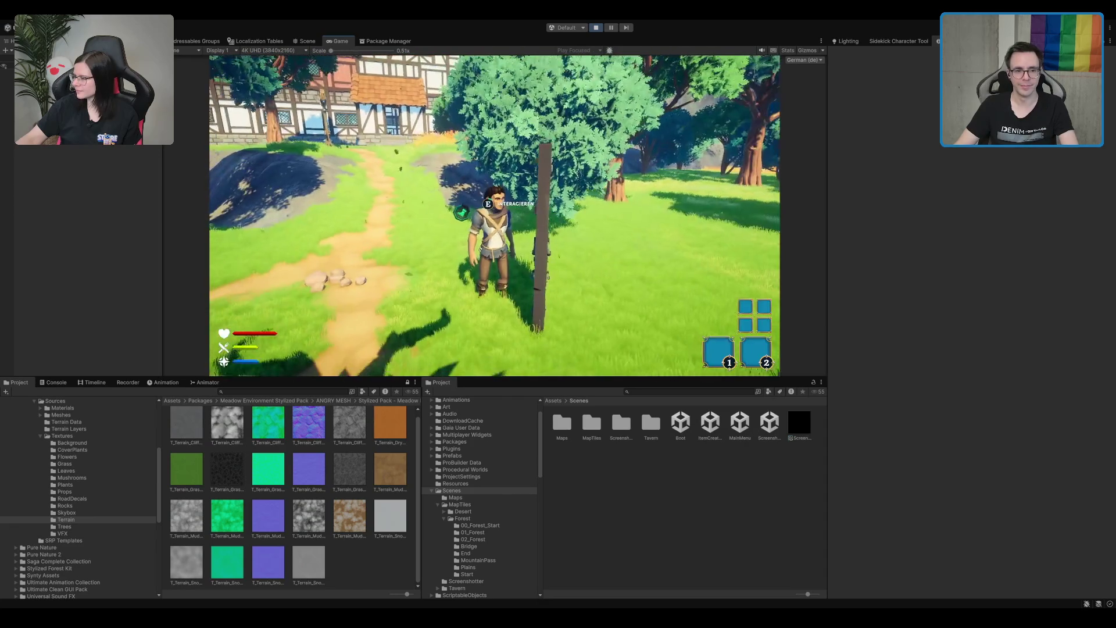
key("d")
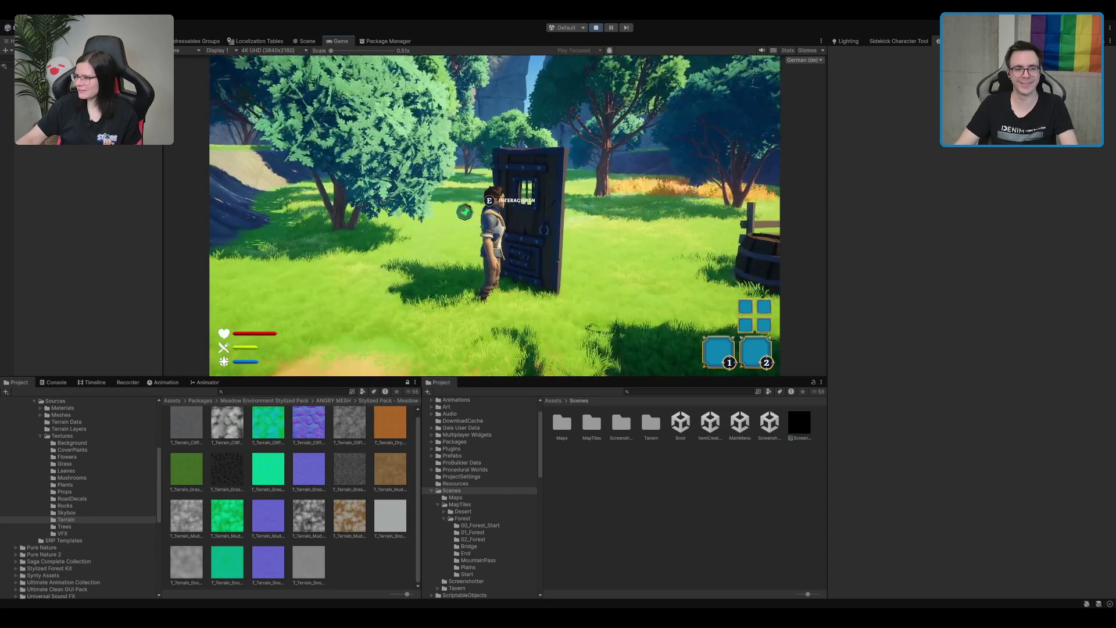
key("w")
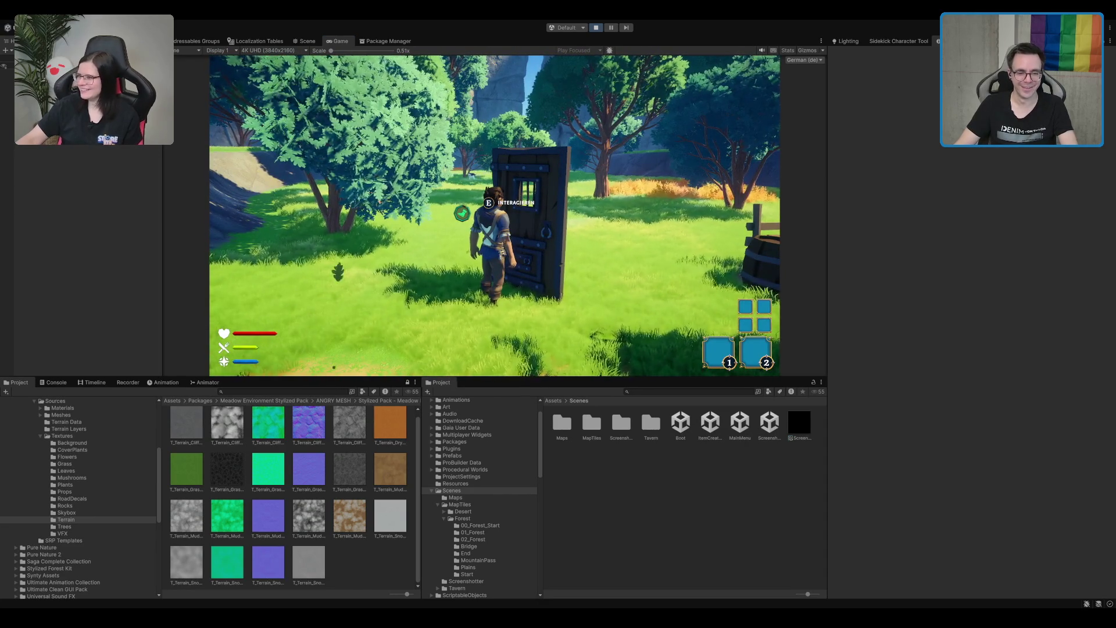
key("alt+Tab")
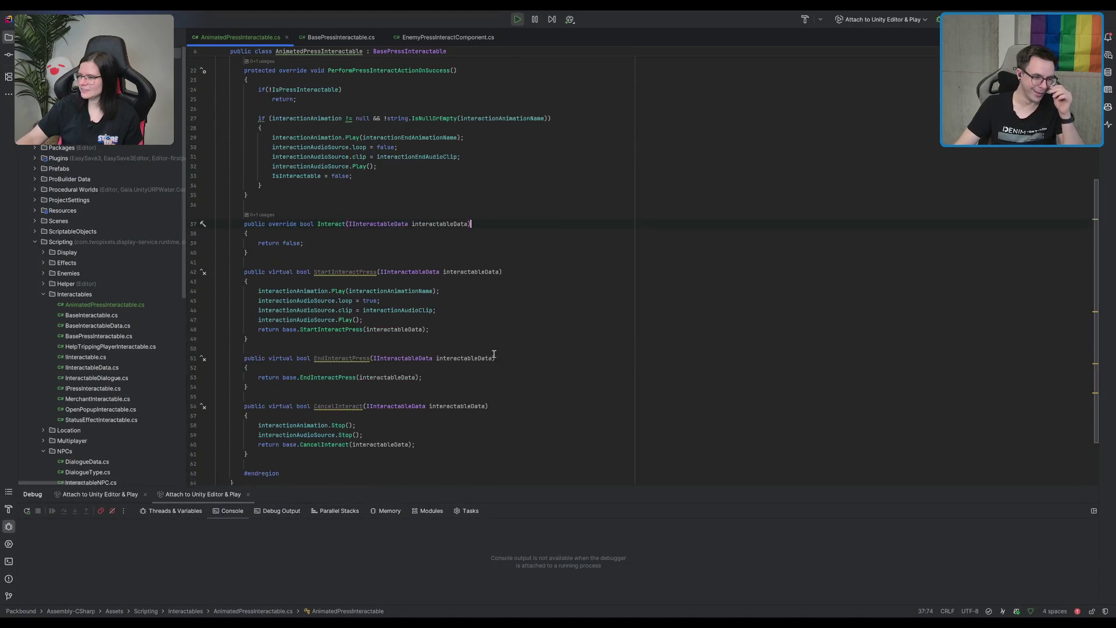
- Replace virtual with override on StartInteractPress, EndInteractPress and CancelInteract, then return to Unity
scroll(493, 354, "down", 3)
left_click(479, 219)
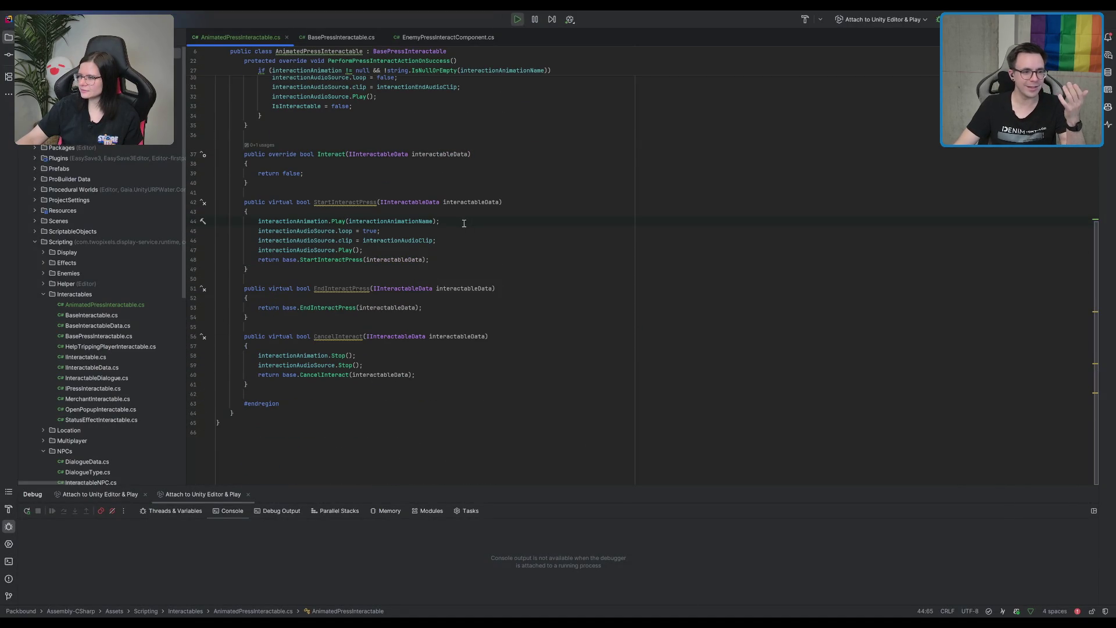
double_click(267, 202)
type("override")
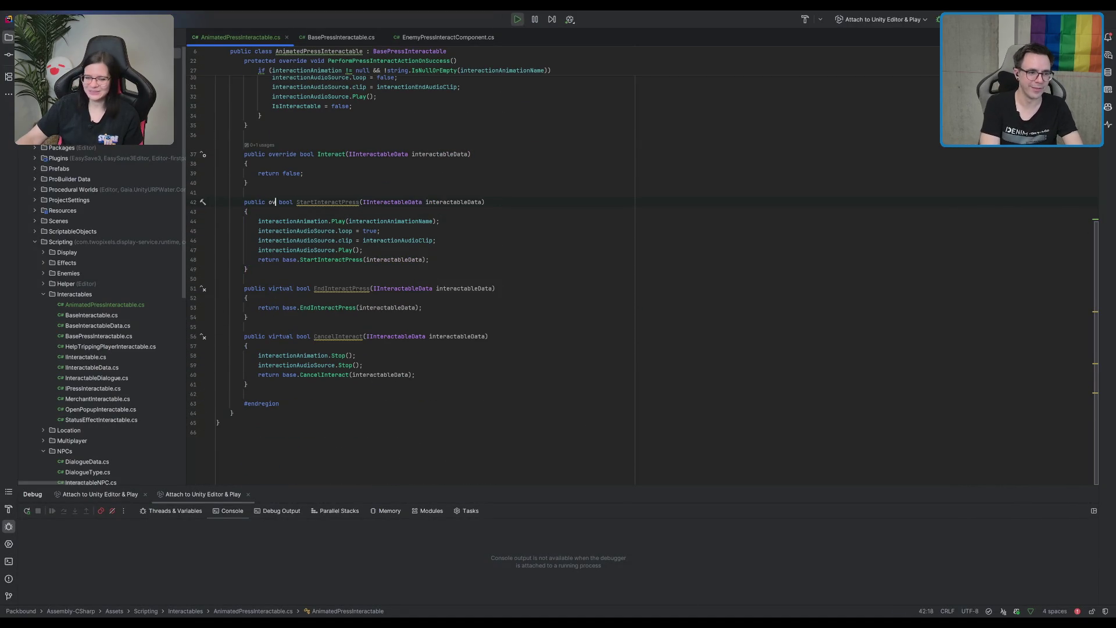
double_click(283, 203)
key("ctrl+c")
double_click(281, 288)
key("ctrl+v")
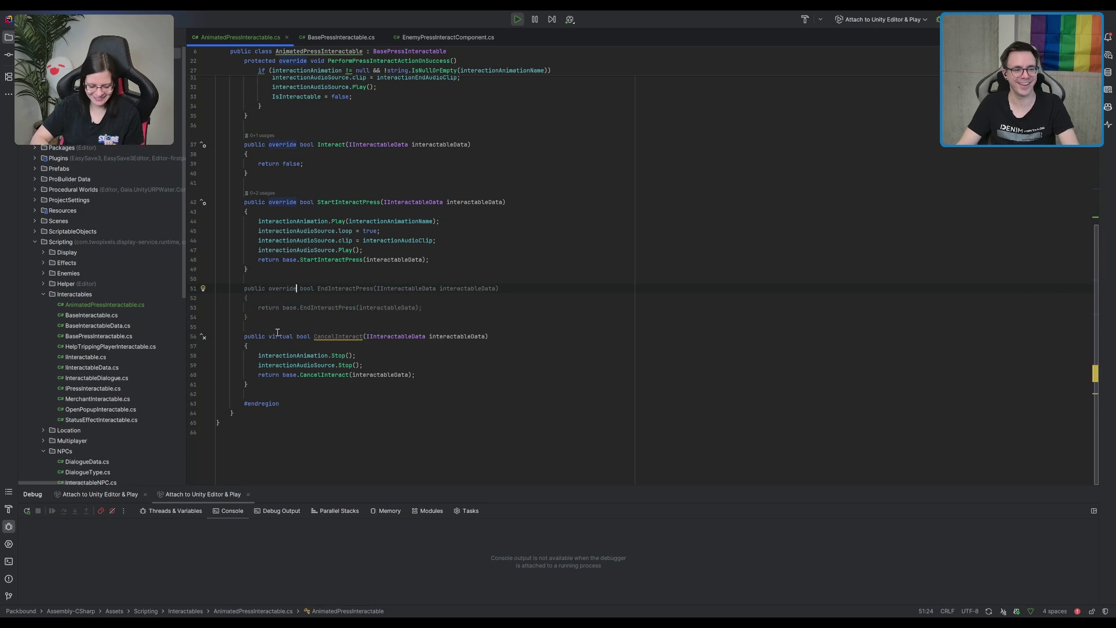
double_click(275, 337)
key("ctrl+v")
left_click(732, 222)
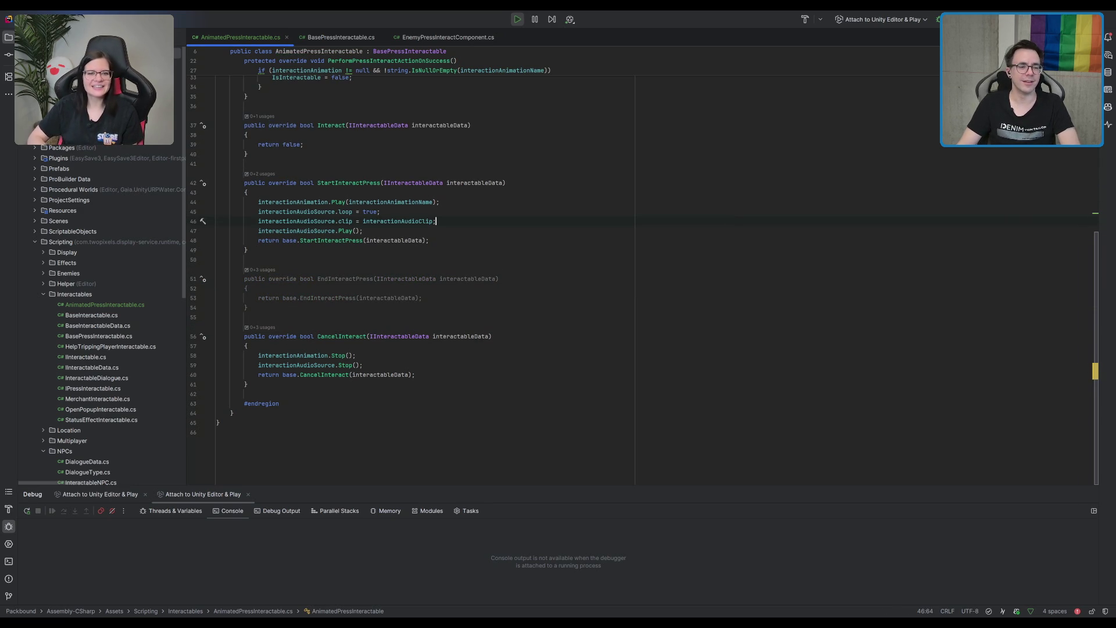
key("alt+Tab")
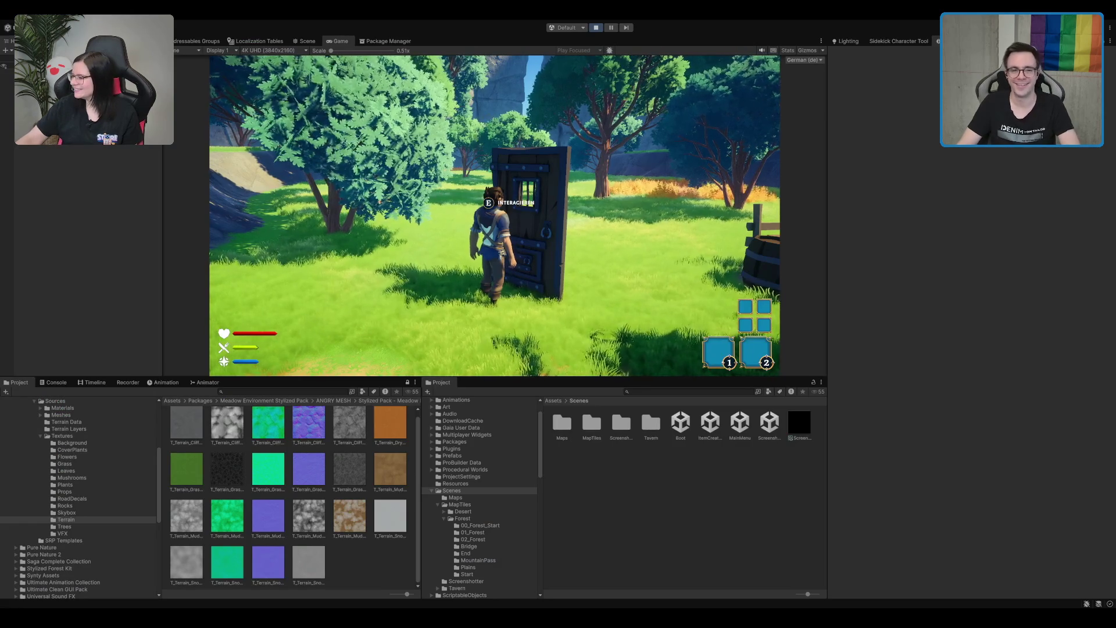
- Exit Play mode with Ctrl+P so the edited scripts recompile
key("ctrl+p")
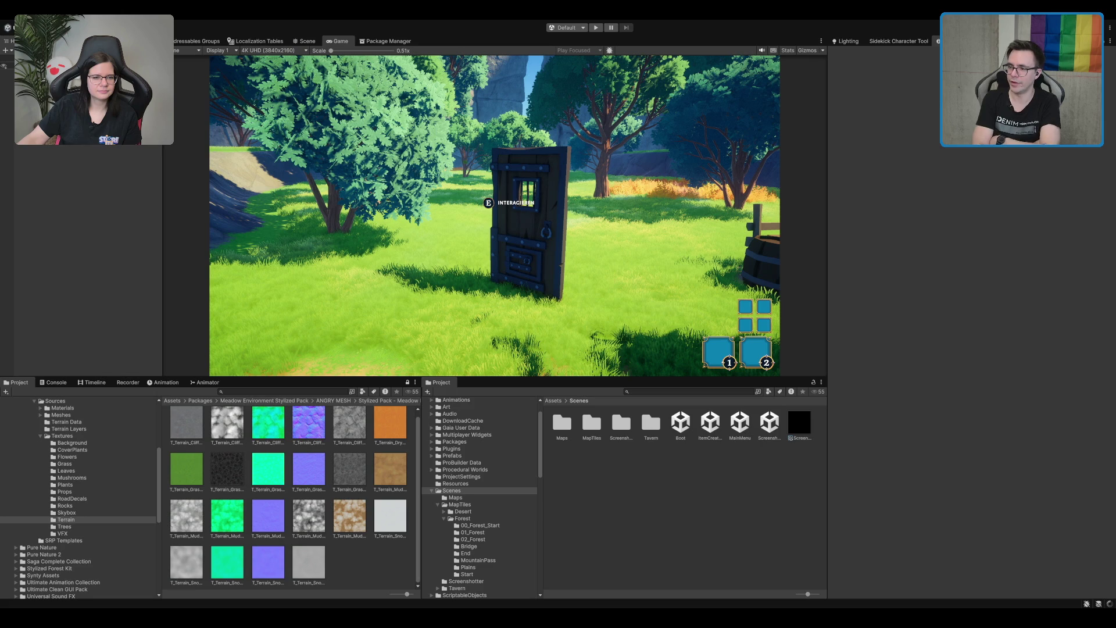
key("ctrl+p")
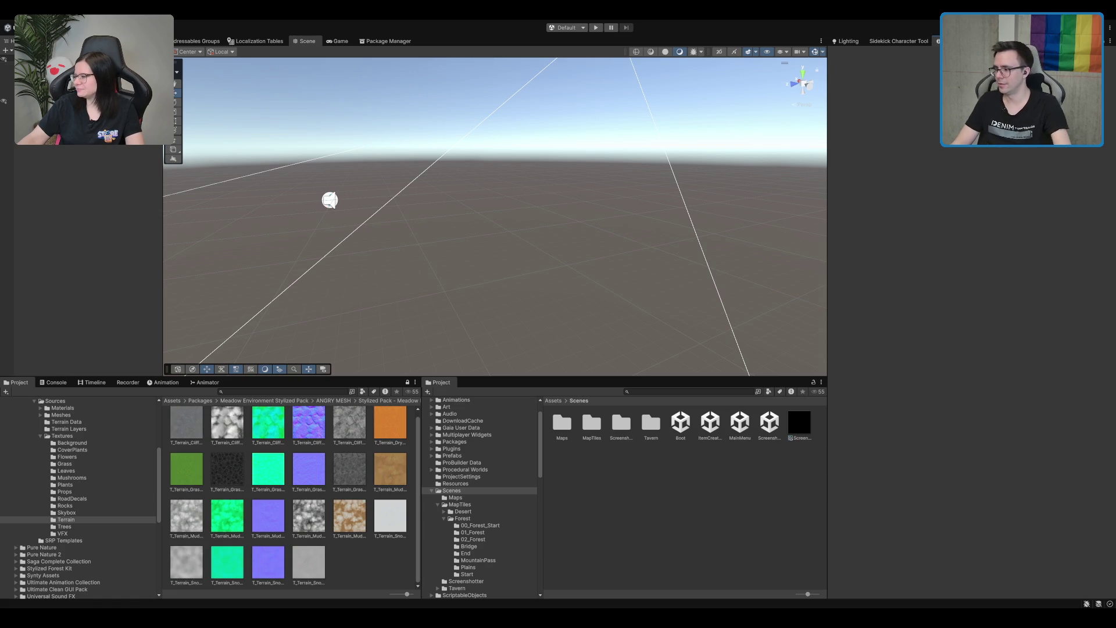
- Enter Play mode again with the recompiled scripts
left_click(596, 27)
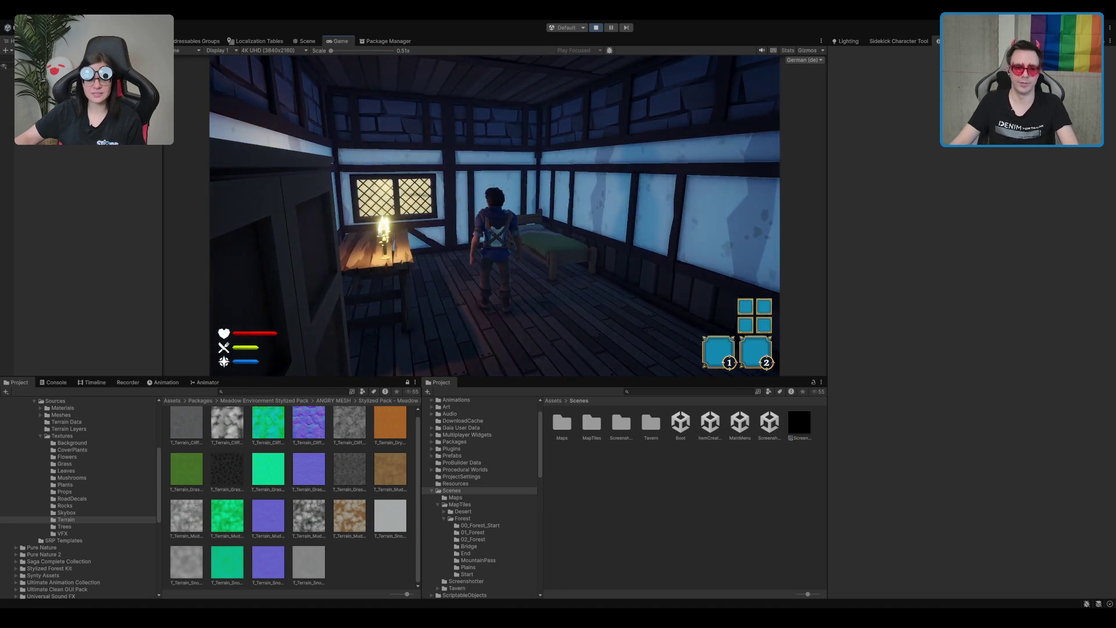
- Run from the tavern to the wooden door, press E to smash it, then exit Play mode
key("w")
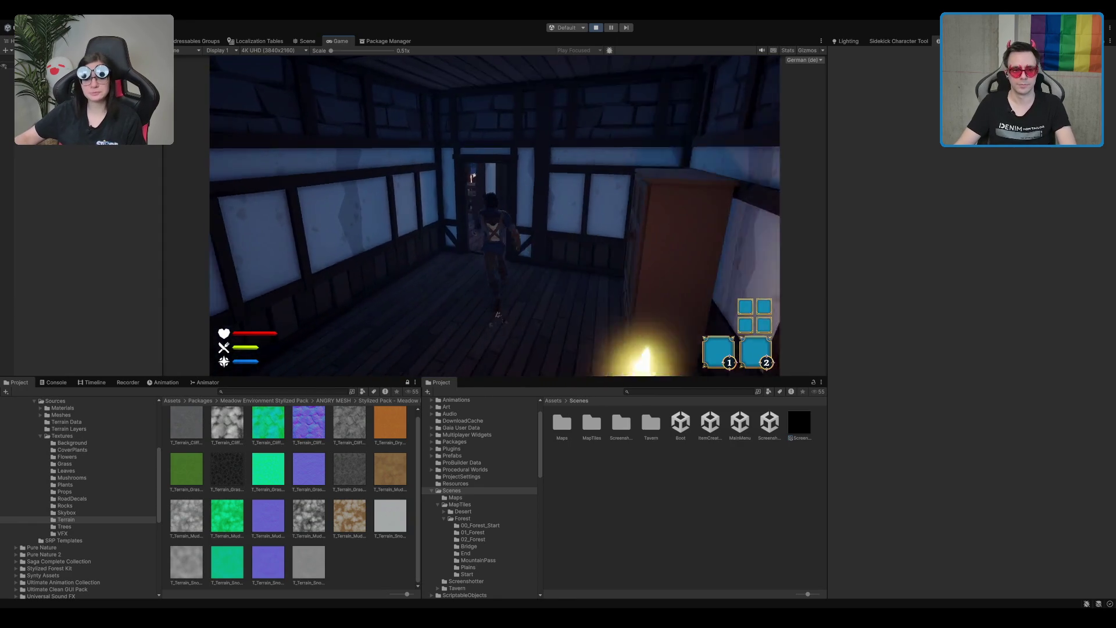
key("w")
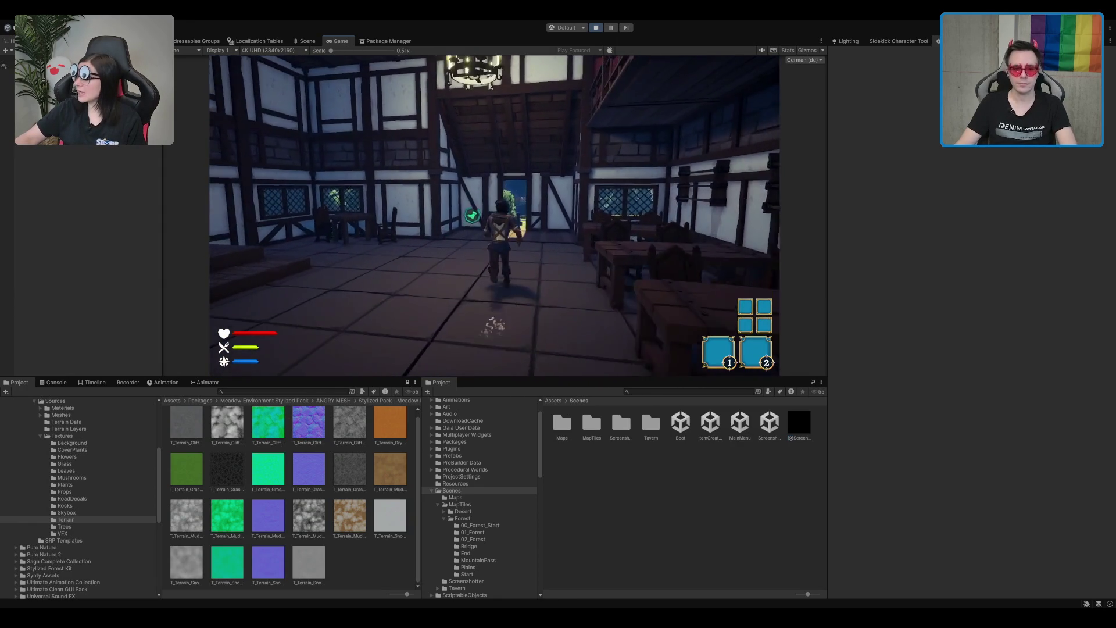
key("w")
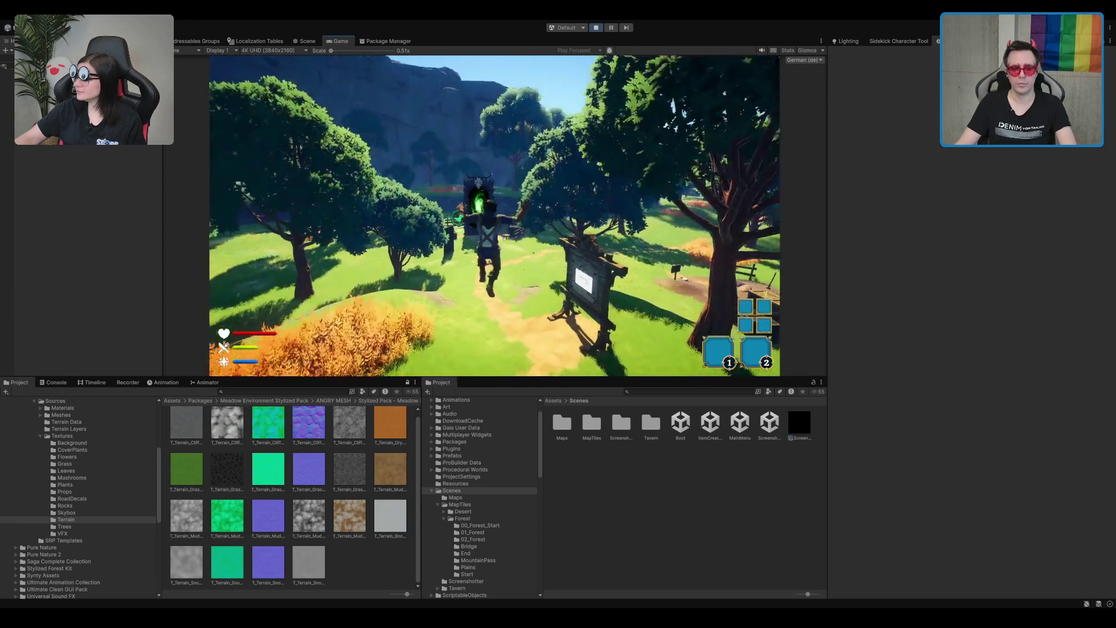
key("w")
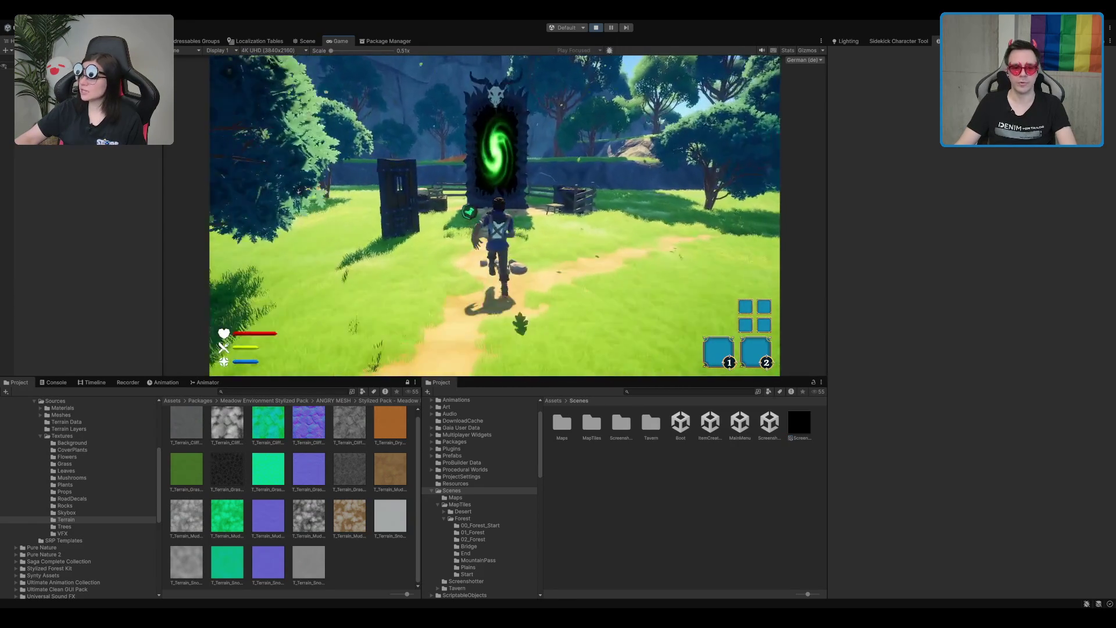
key("a")
key("w")
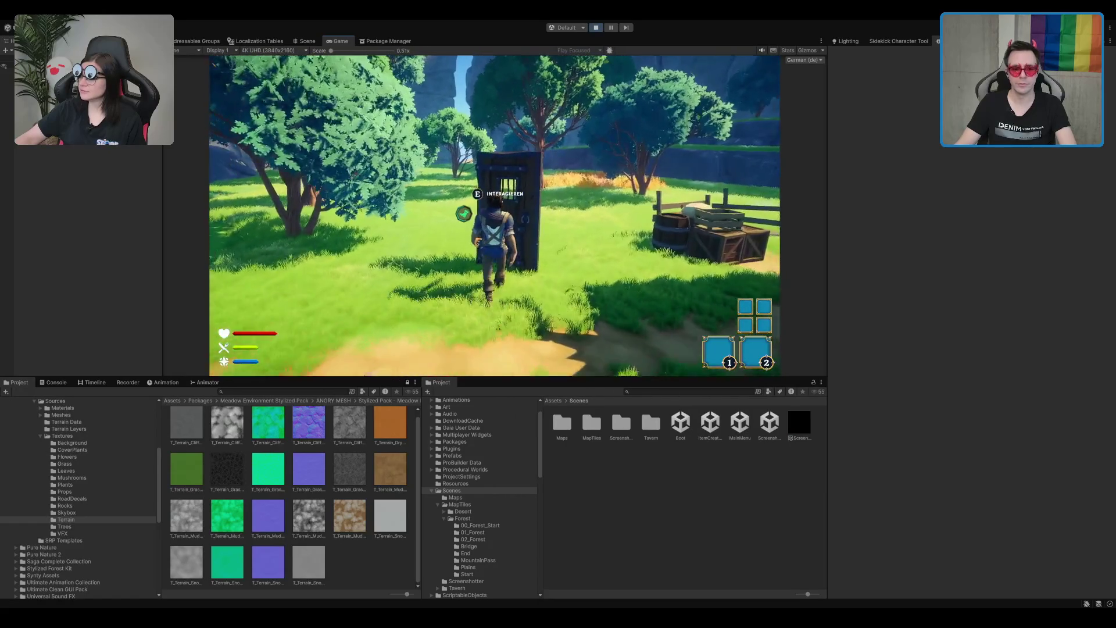
key("e")
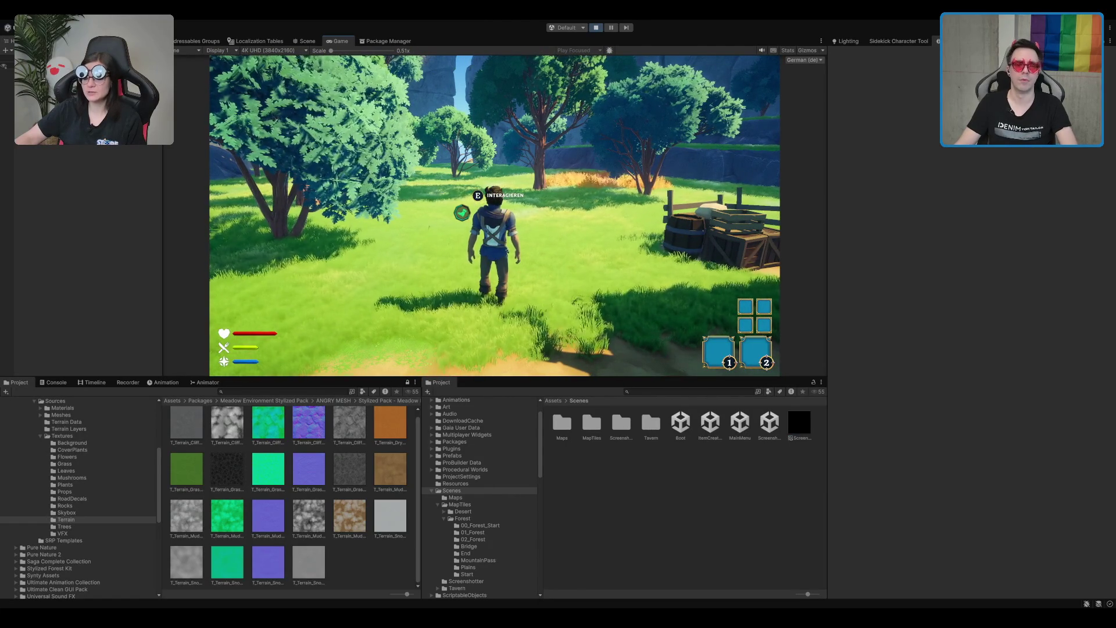
key("ctrl+p")
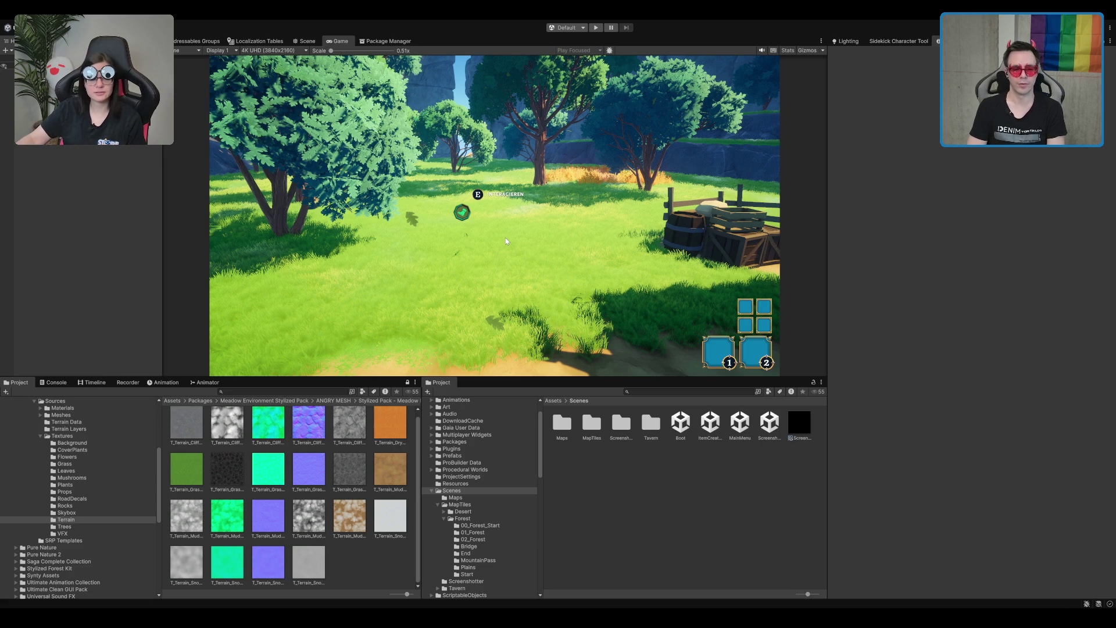
key("ctrl+p")
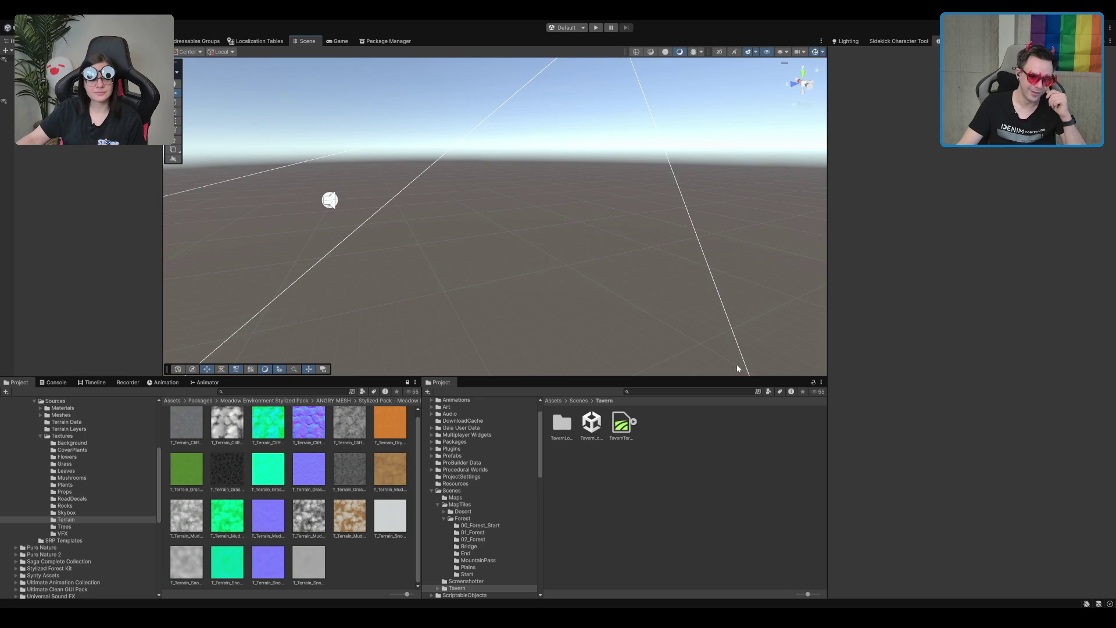
- Open the TavernLobby_New scene from Assets/Scenes/Tavern
left_click(586, 504)
left_click(590, 427)
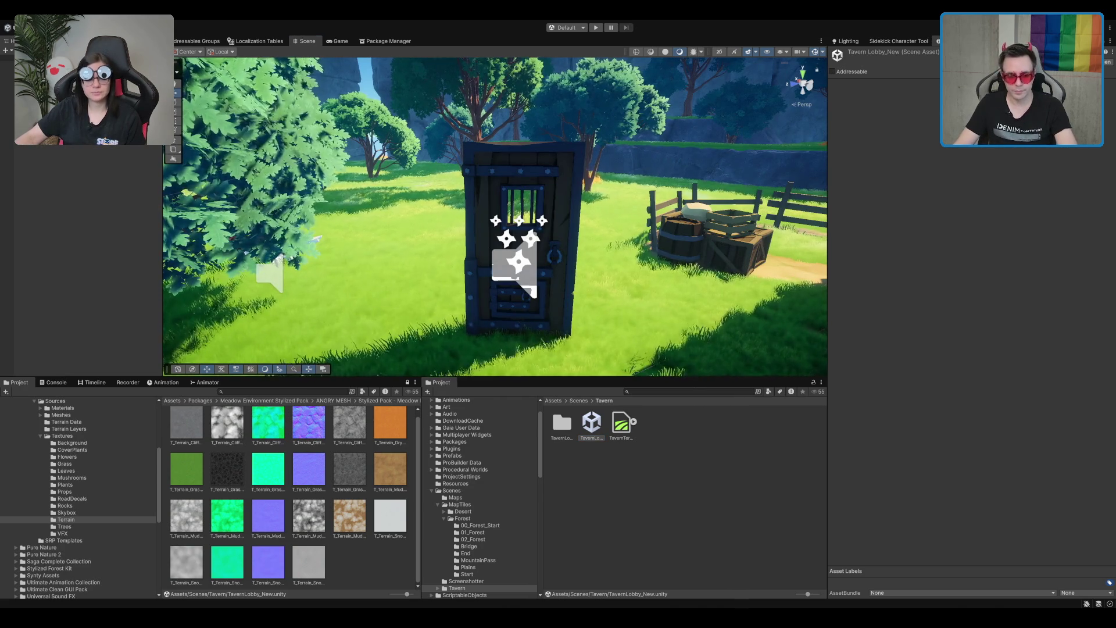
- Select MagicTower_Door and set interaction animation to Door_Interactable_Wobble, end animation to Door_Interactable_Smash
left_click(511, 175)
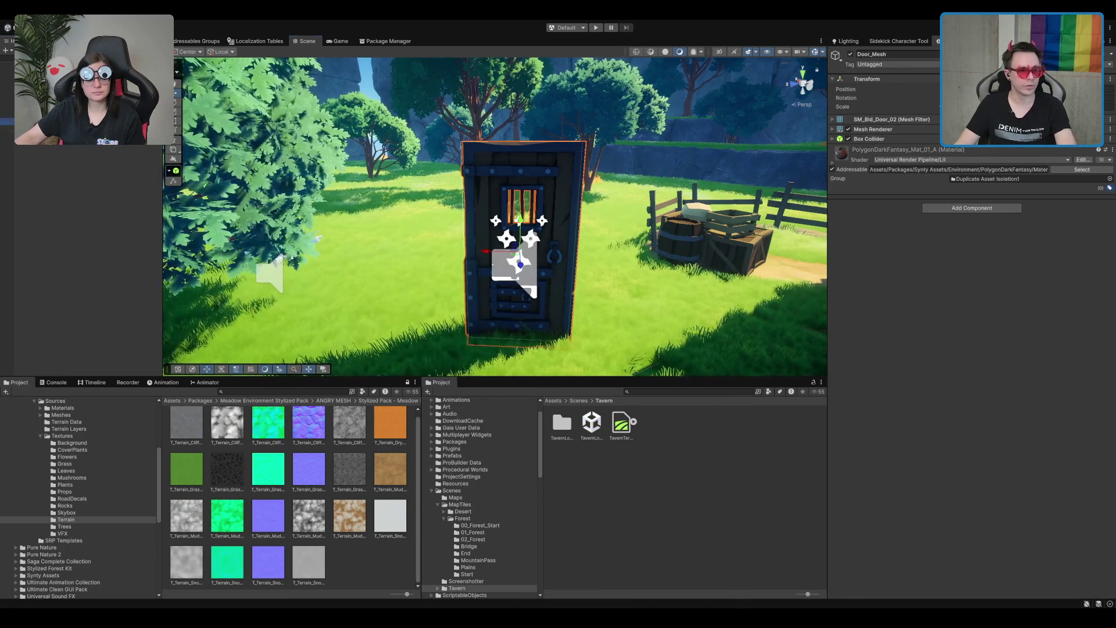
left_click(512, 174)
left_click(1022, 322)
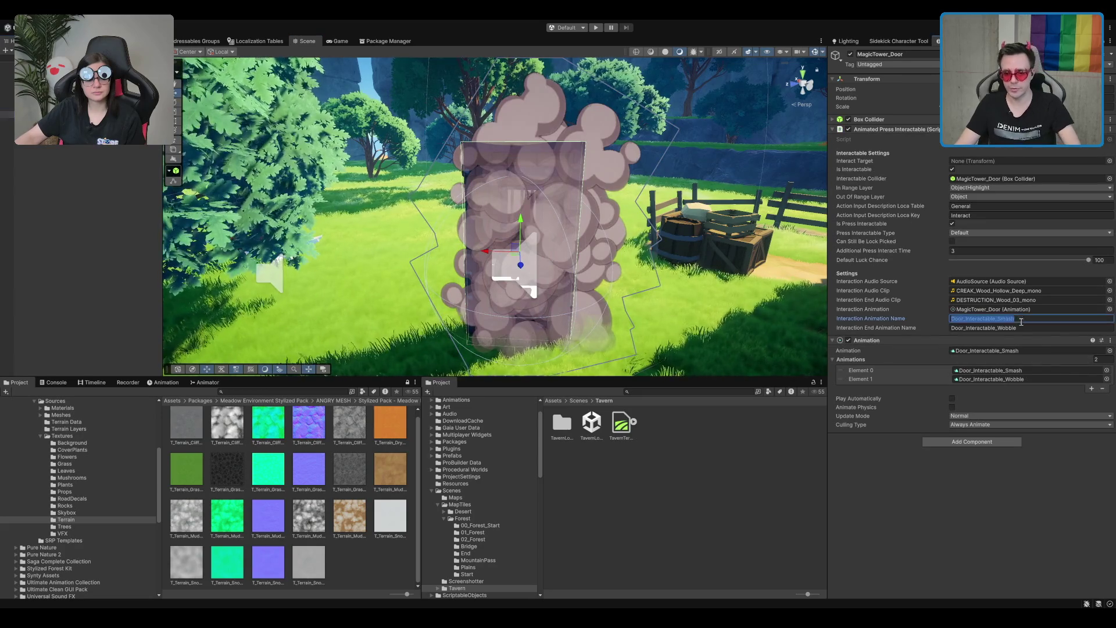
key("Tab")
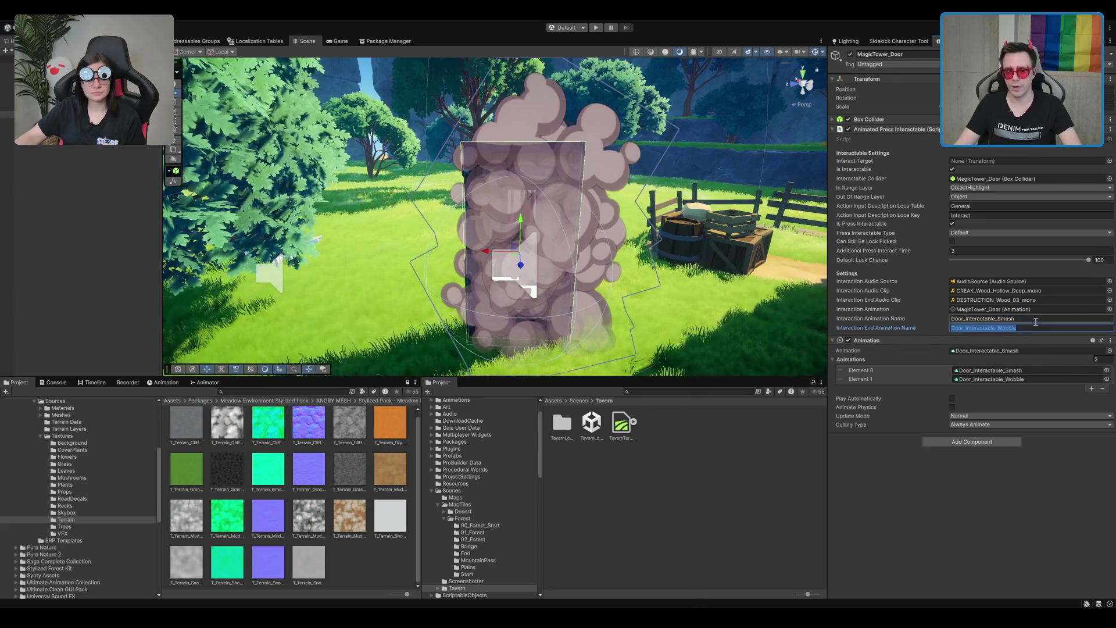
type("Door_Interactable_Smash")
left_click(1033, 319)
key("shift+Left")
key("shift+Left")
key("shift+Left")
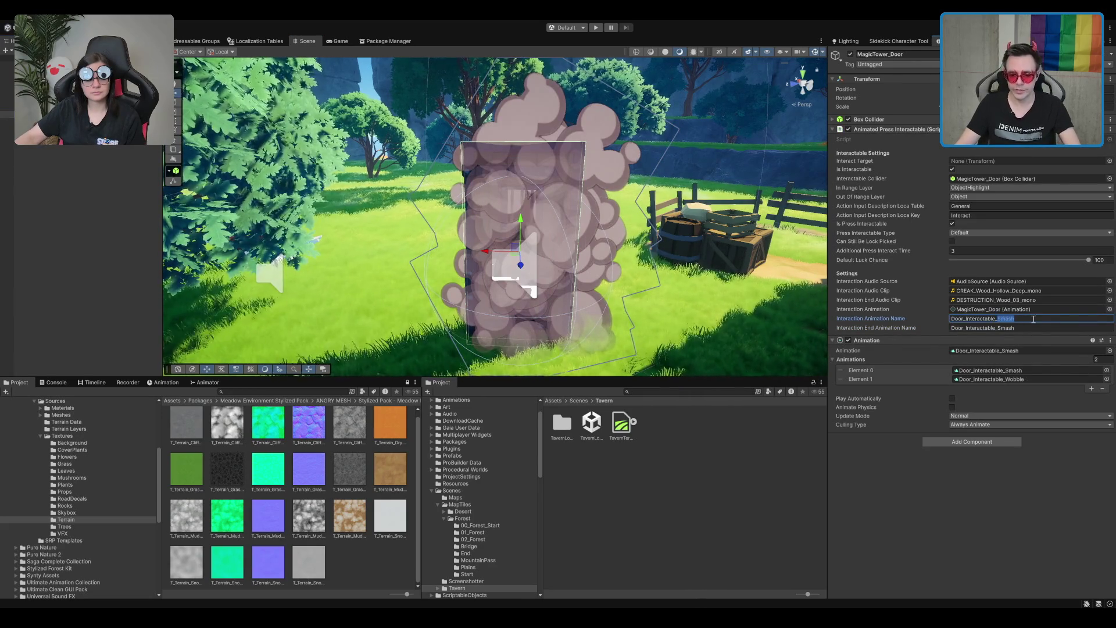
type("Wobble")
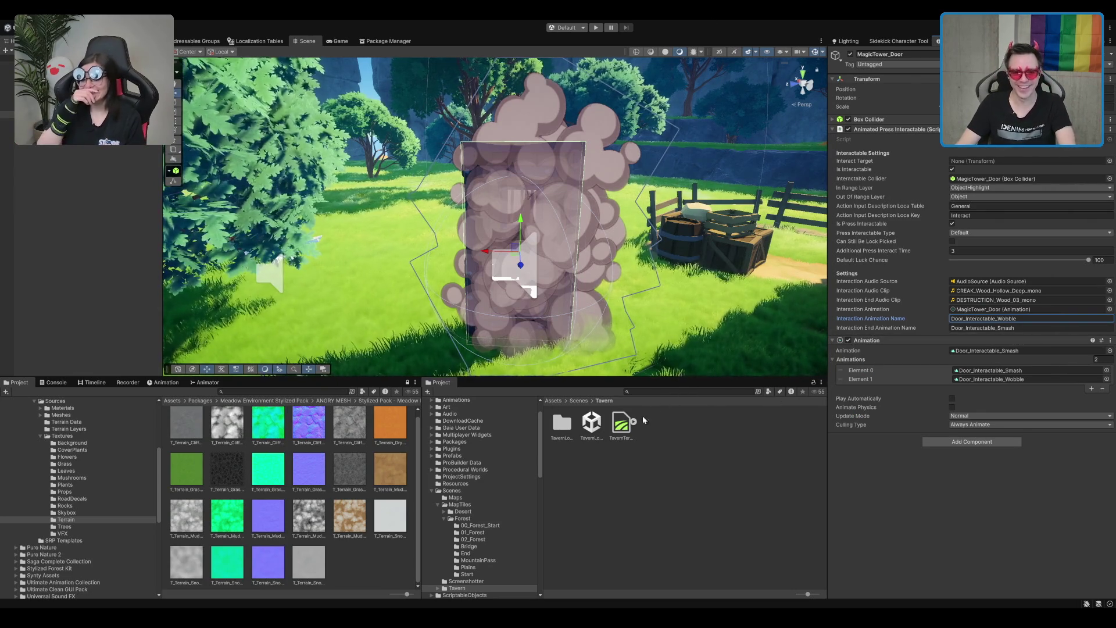
left_click(591, 423)
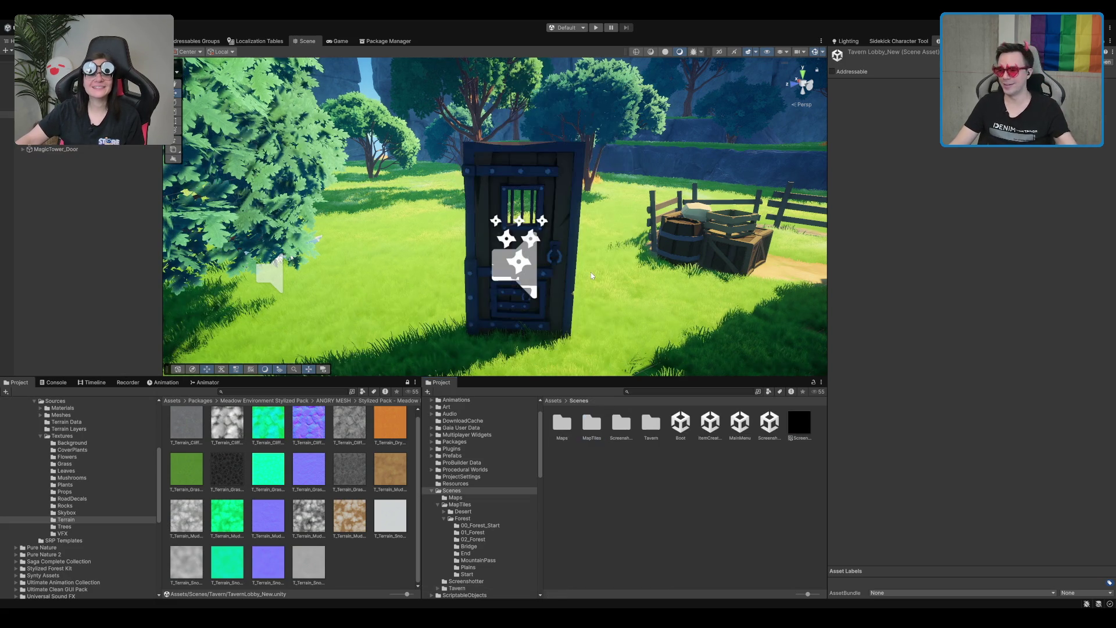
left_click(591, 275)
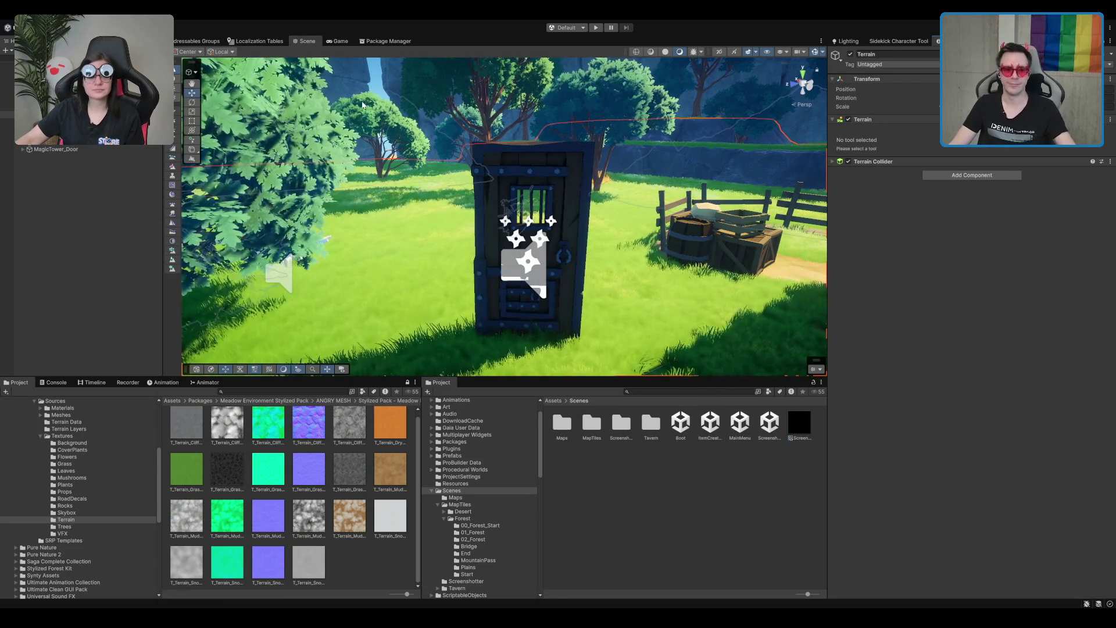
left_click(535, 172)
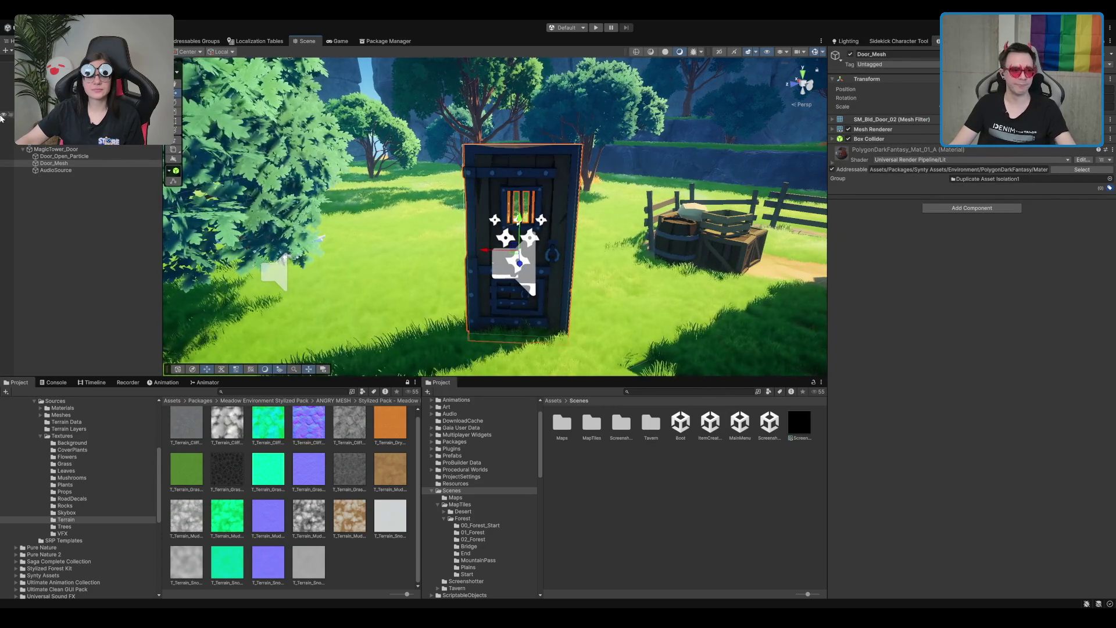
left_click(56, 149)
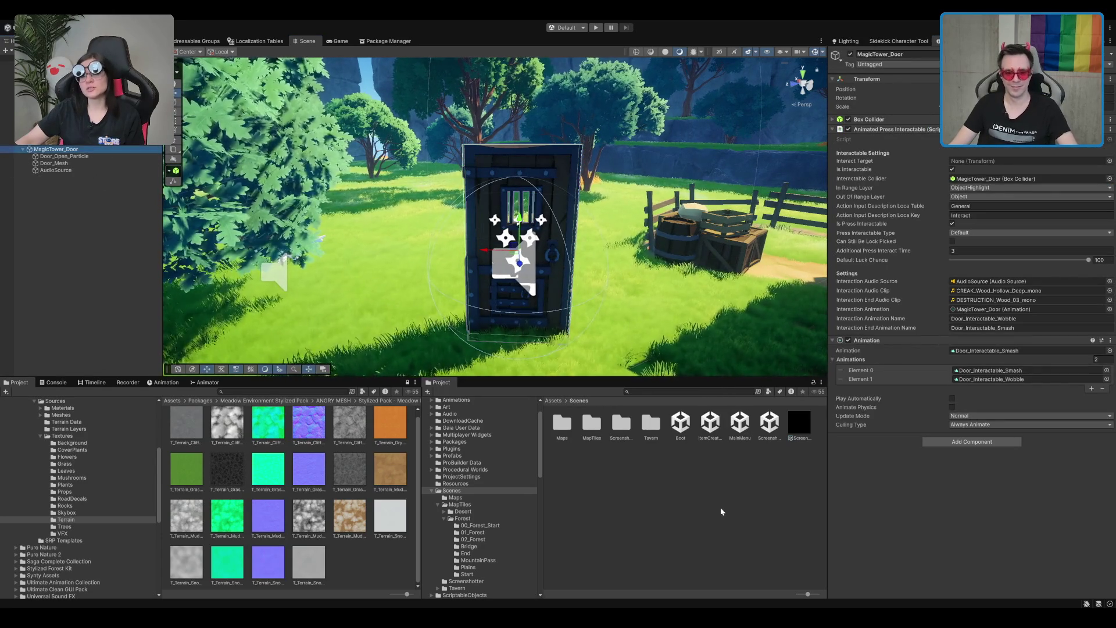
left_click(679, 435)
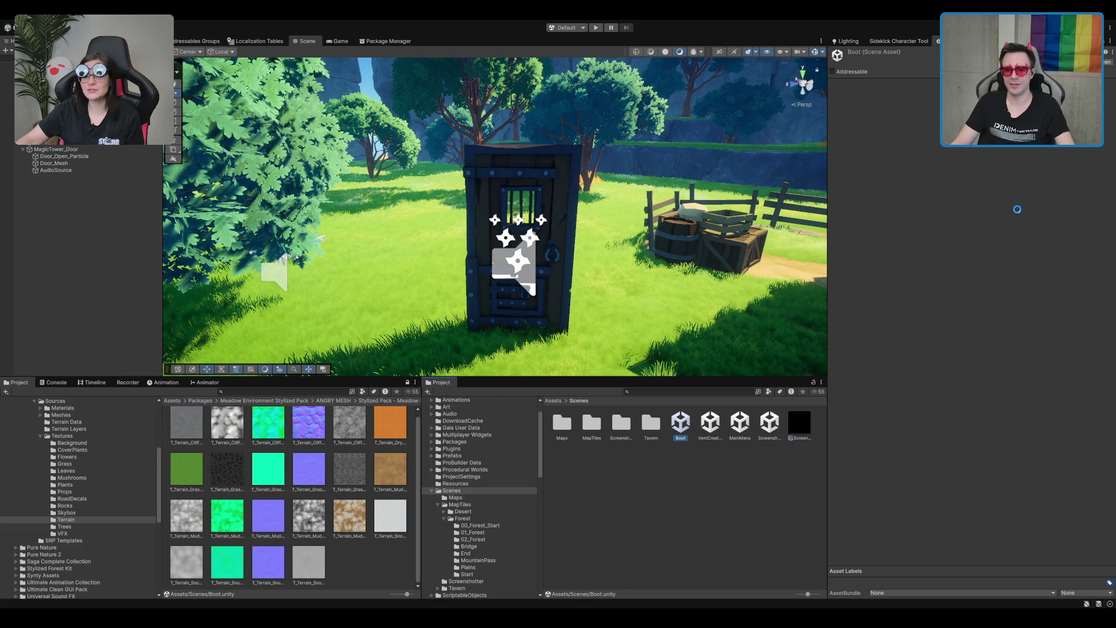
- Open the Boot scene, select the Tavern scenes folder, and start Play mode to the version 0.13 menu
key("ctrl+n")
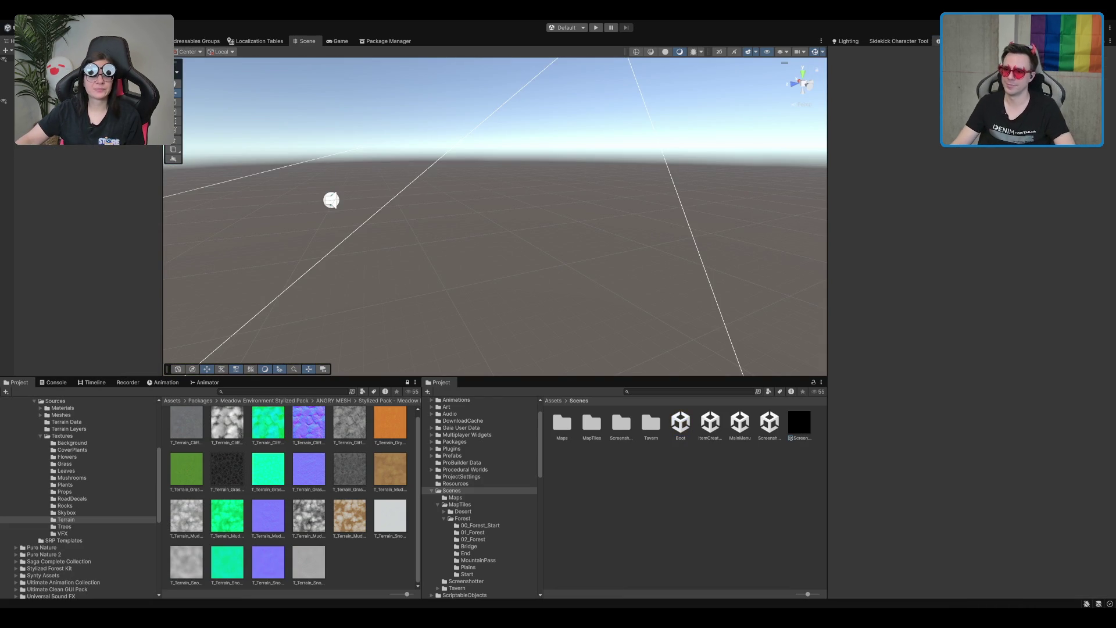
left_click(648, 433)
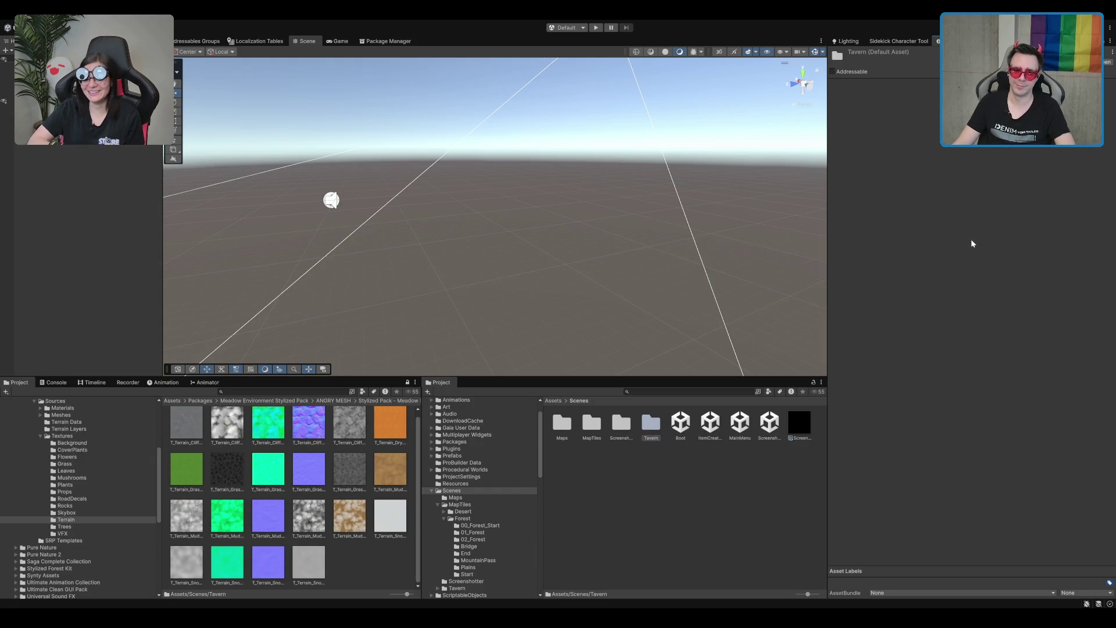
left_click(596, 28)
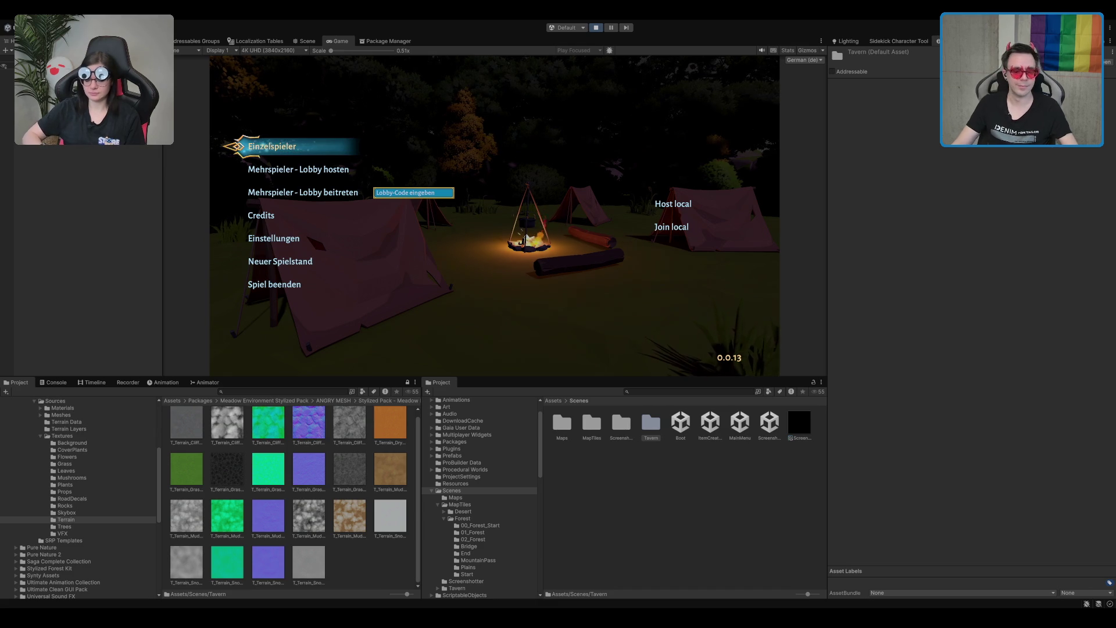
- Start an Einzelspieler game and walk from the tavern, past the green portal, to the wooden door
key("Return")
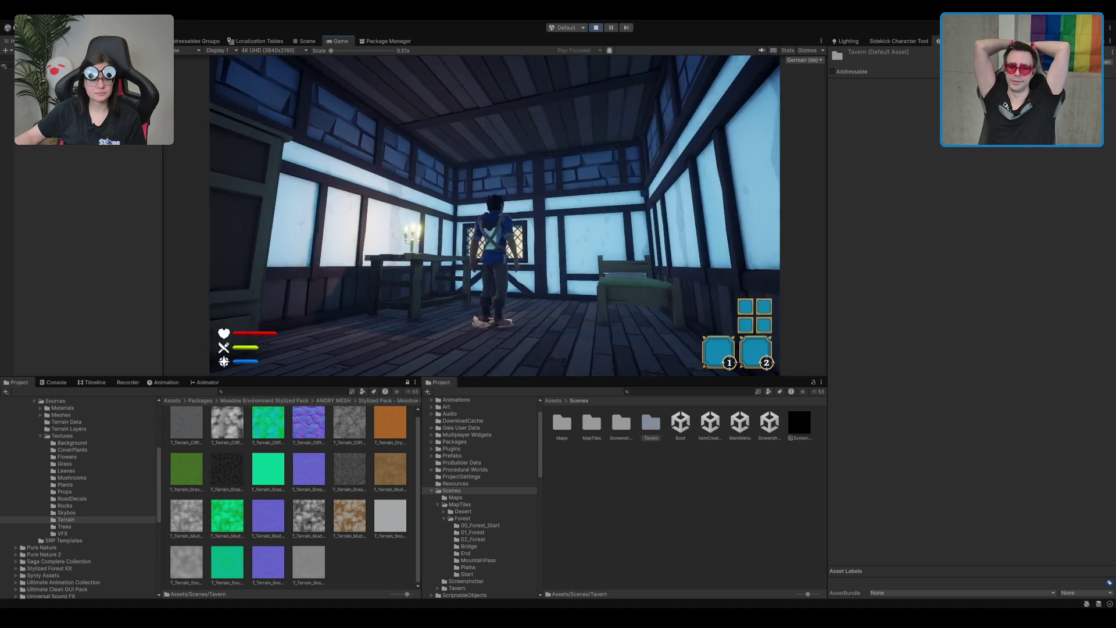
key("w")
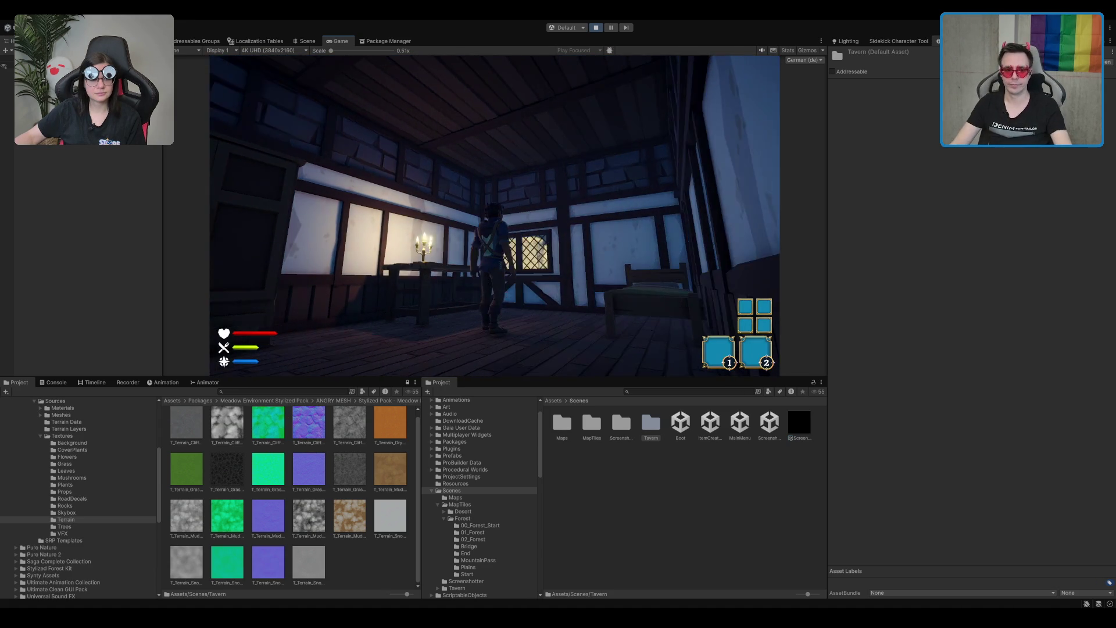
key("w")
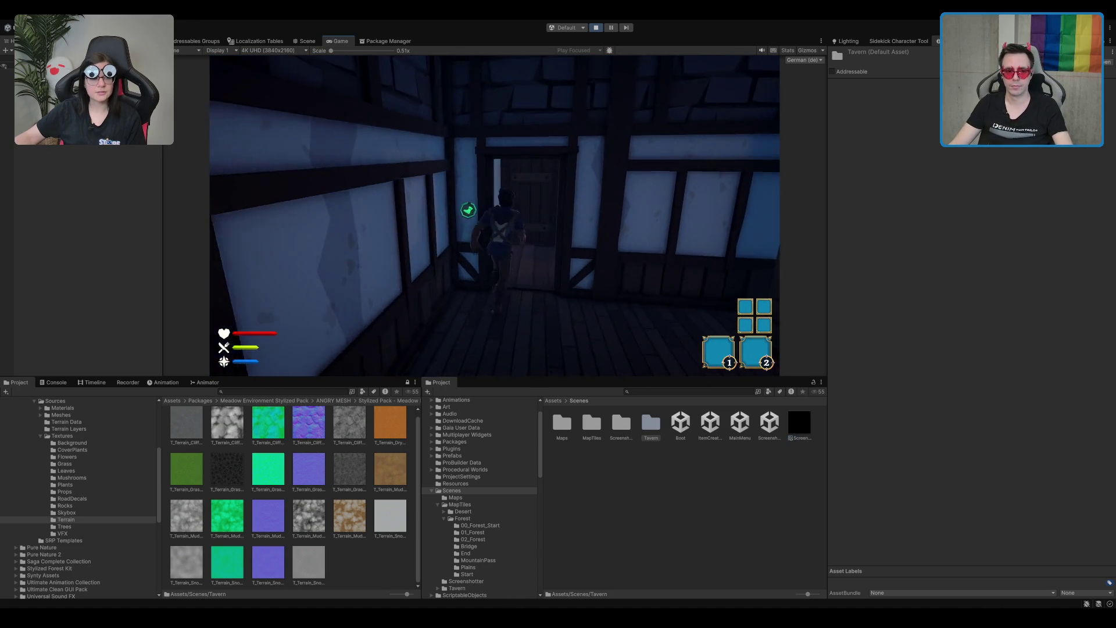
key("w")
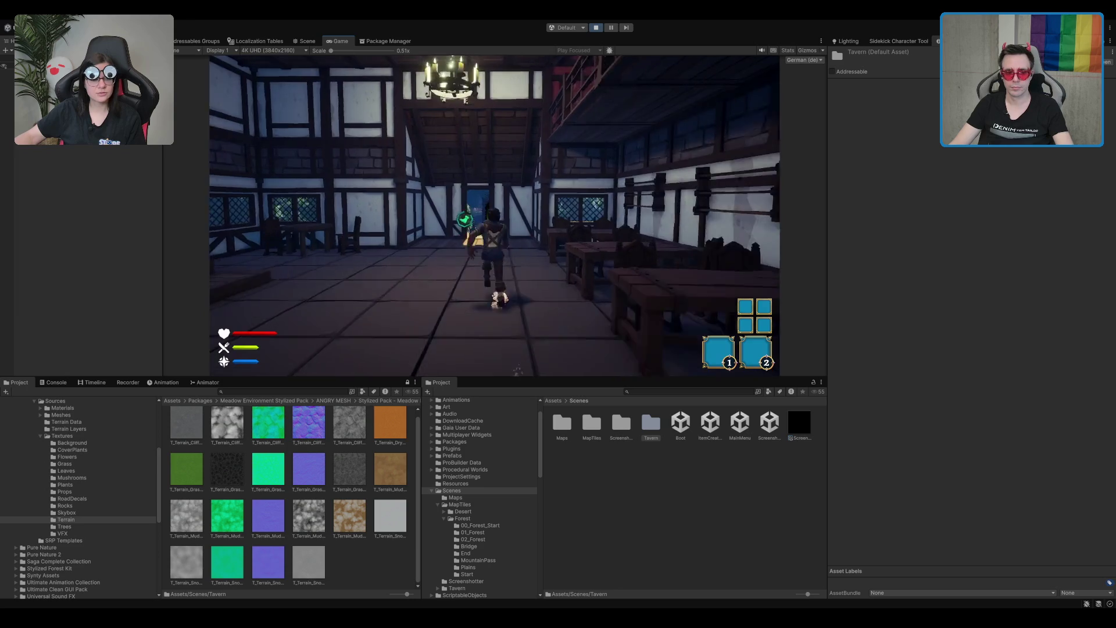
key("w")
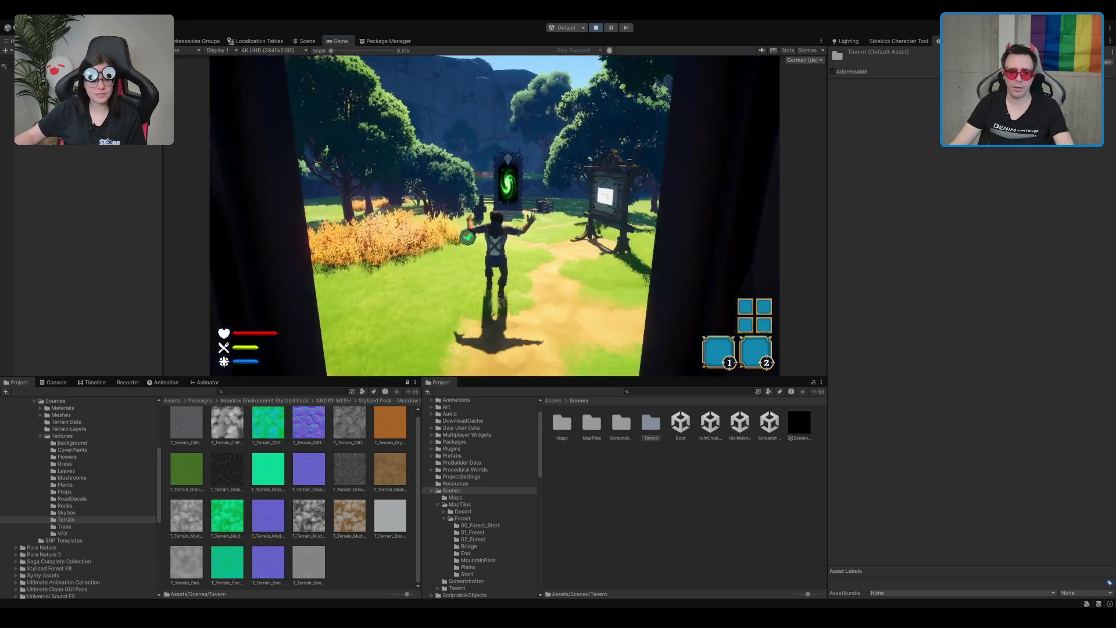
key("w")
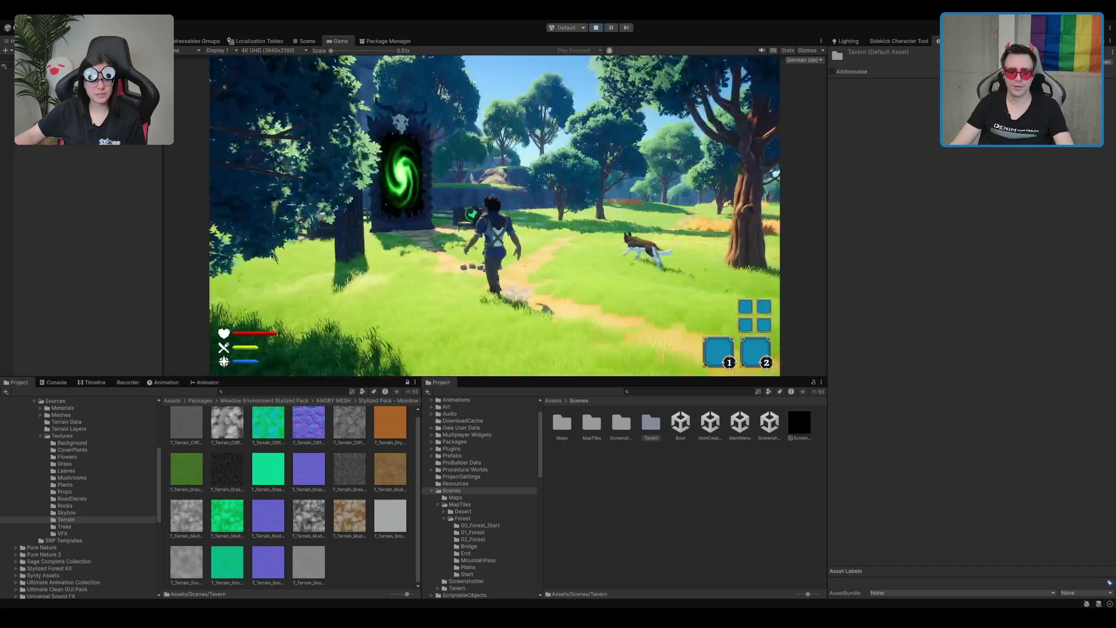
key("w")
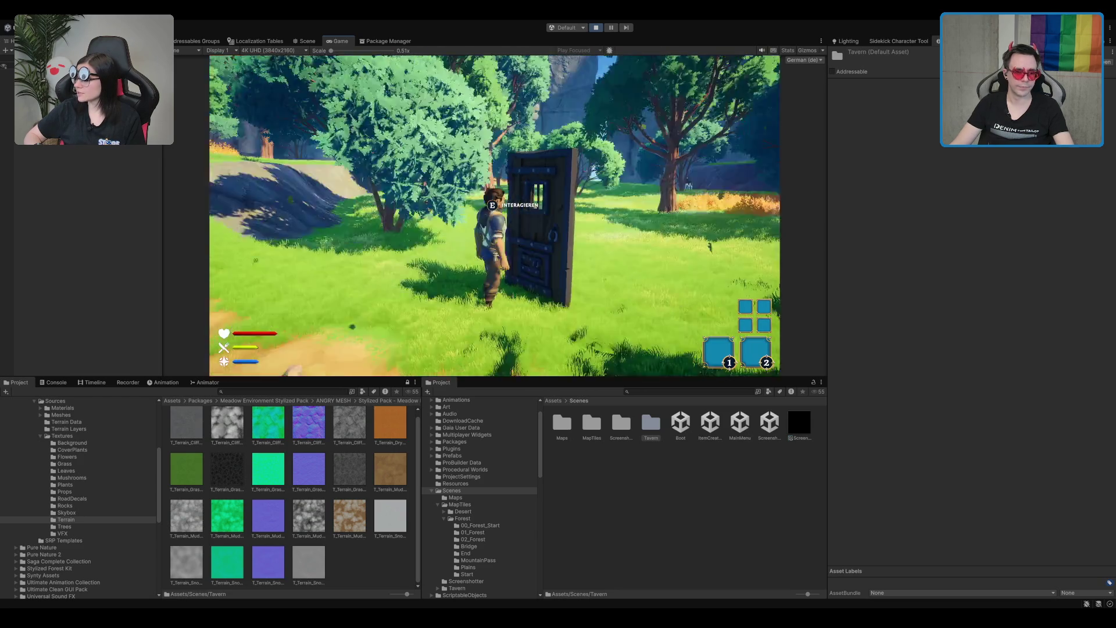
- Interact with the magic tower door twice until it smashes into smoke, then stop the game
key("e")
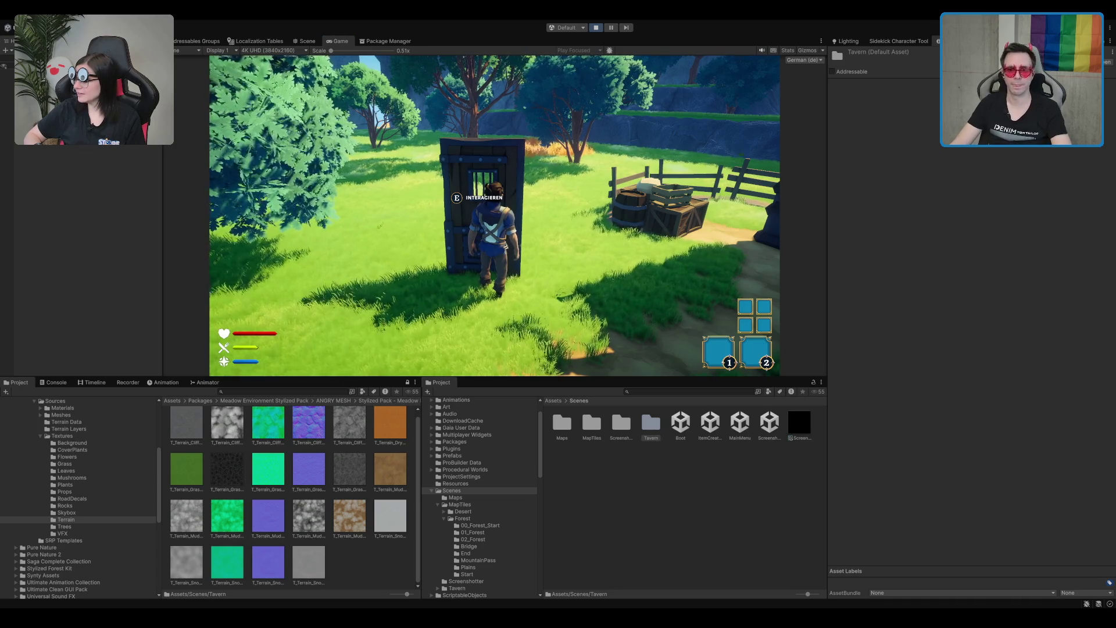
left_click(495, 219)
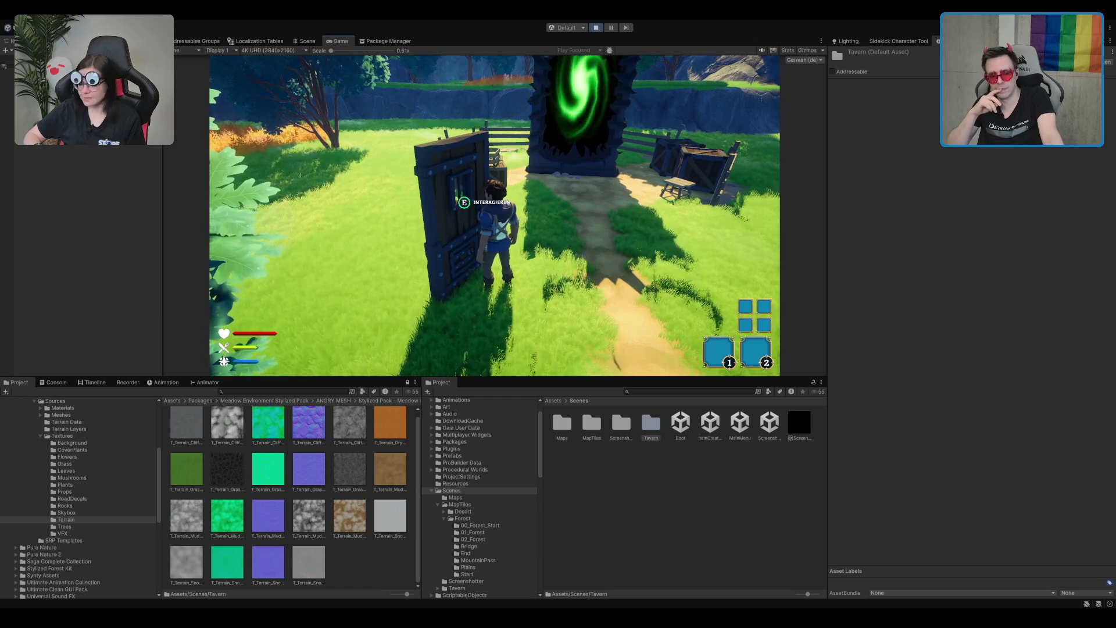
key("e")
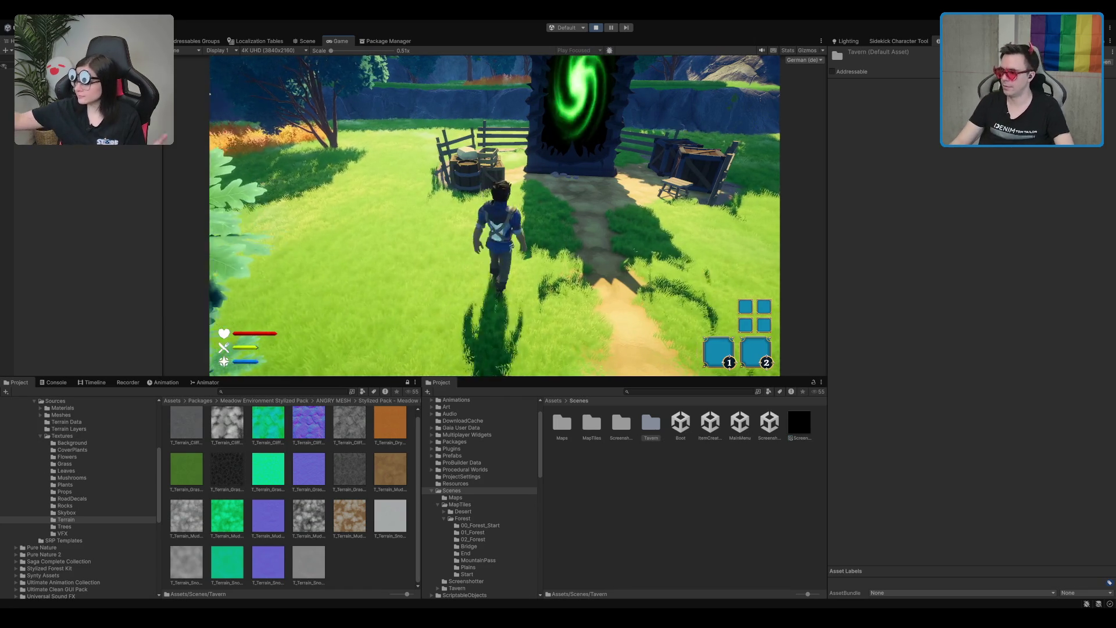
key("w")
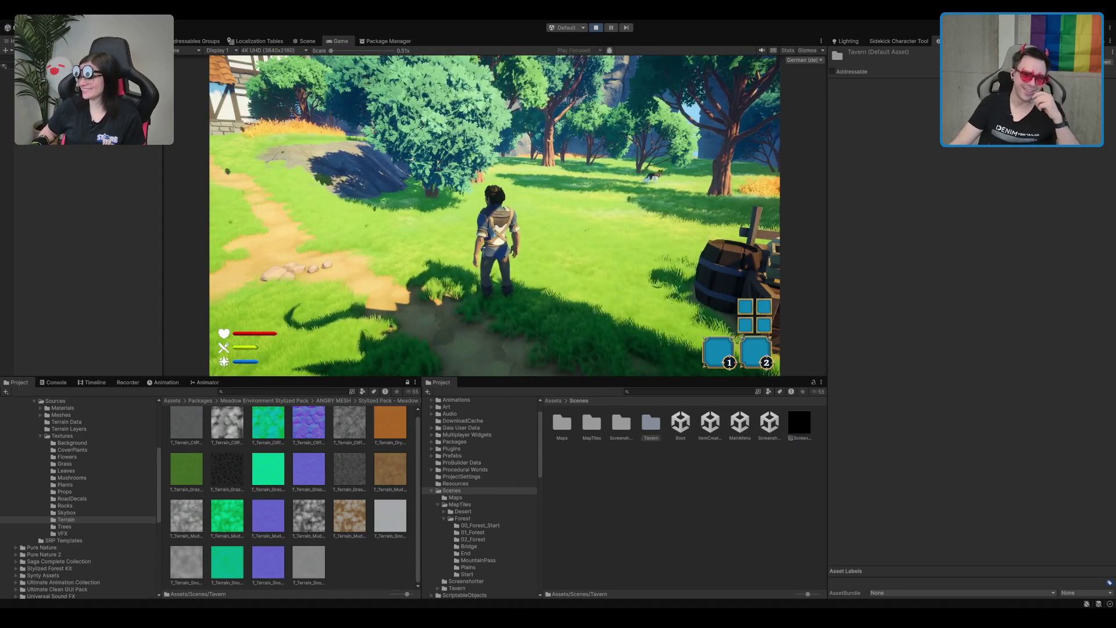
key("ctrl+p")
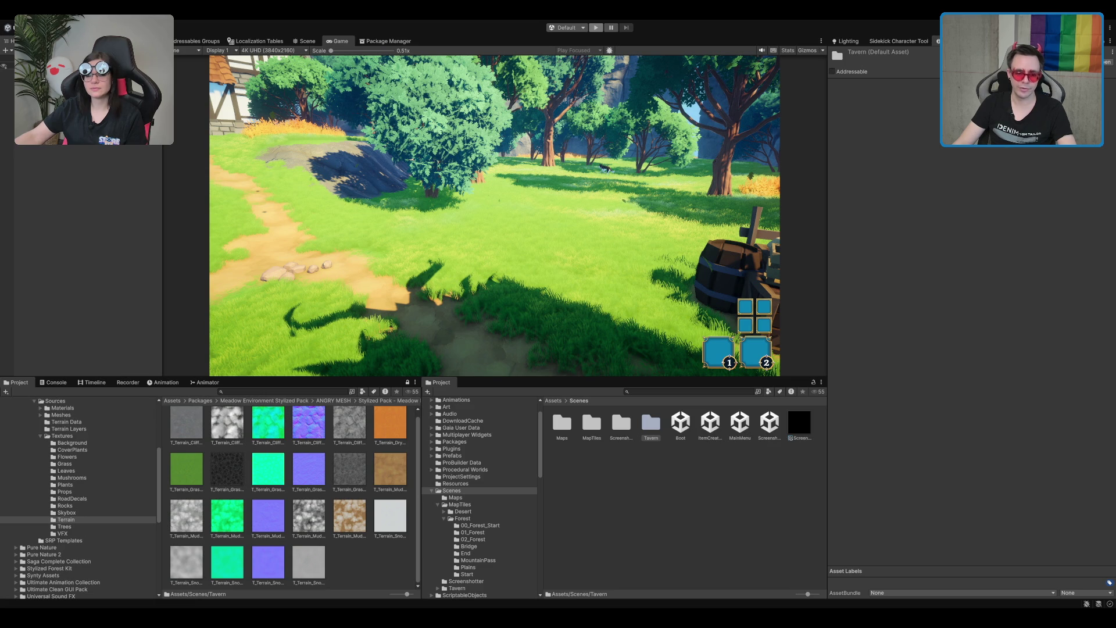
- Exit Play mode, open the Scenes/Tavern folder and select the TavernLobby_New scene
key("ctrl+p")
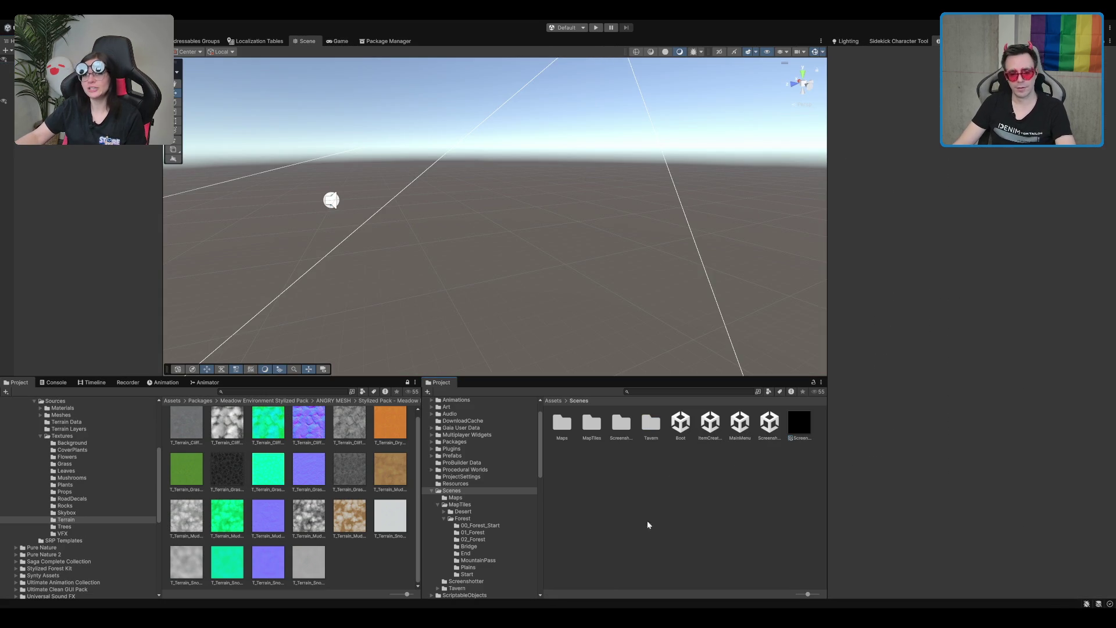
double_click(650, 424)
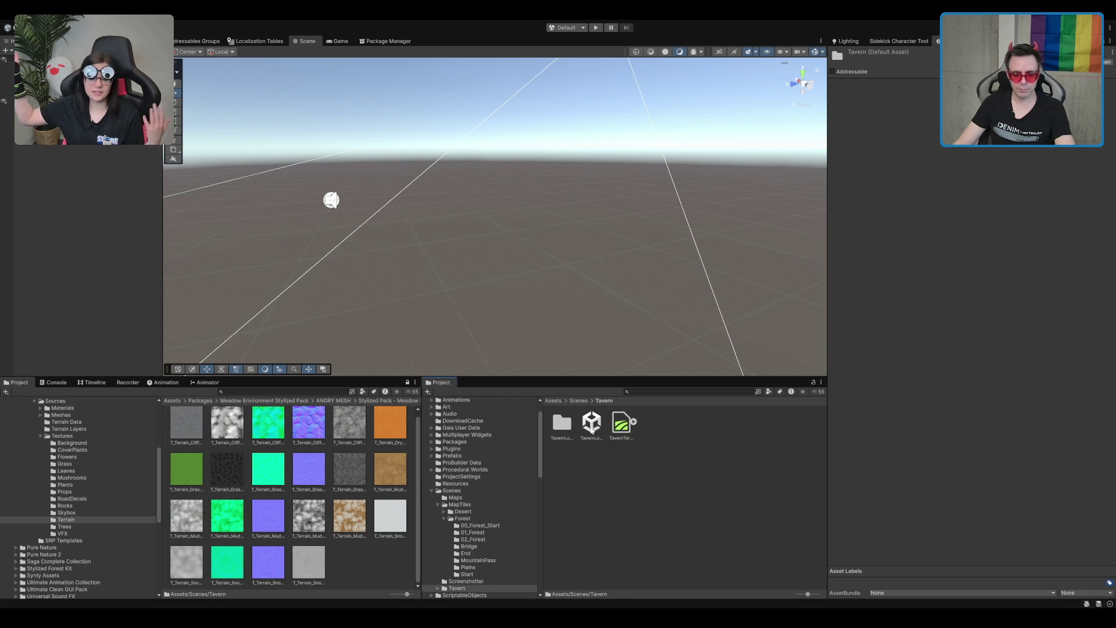
left_click(592, 423)
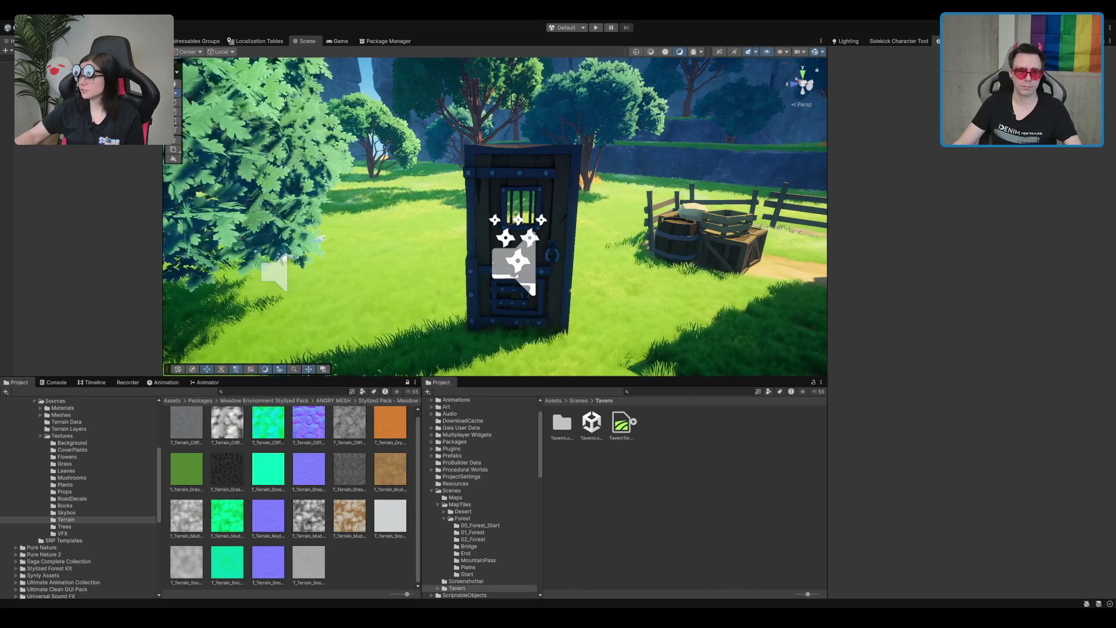
- Select Door_Mesh, then MagicTower_Door, and inspect its Door_Interactable_Wobble animation clip
left_click(552, 159)
scroll(552, 159, "up", 2)
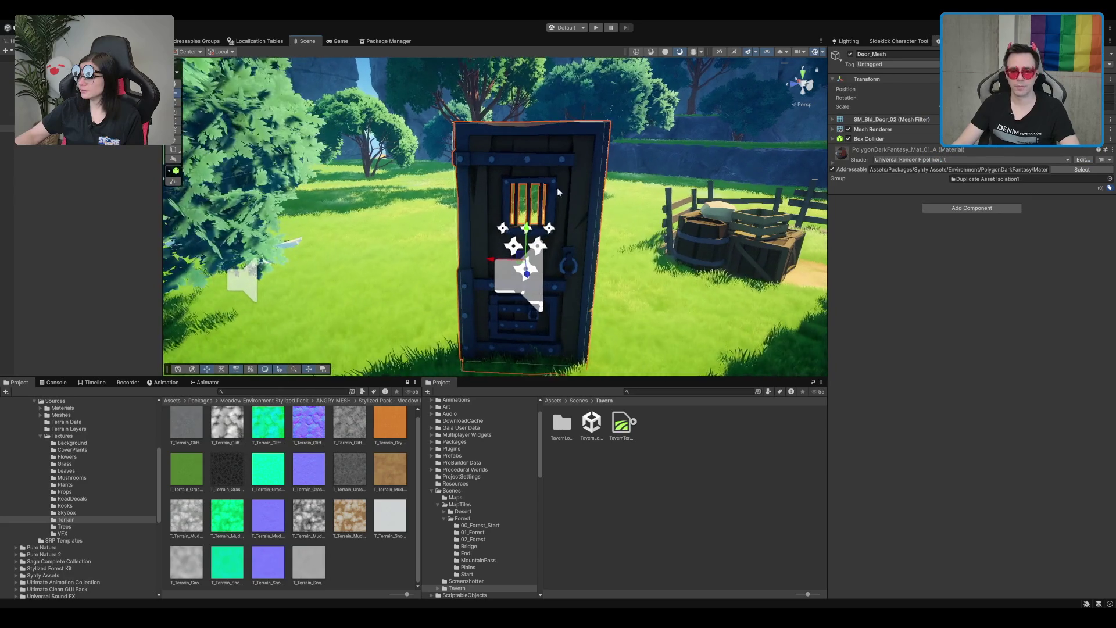
left_click(557, 187)
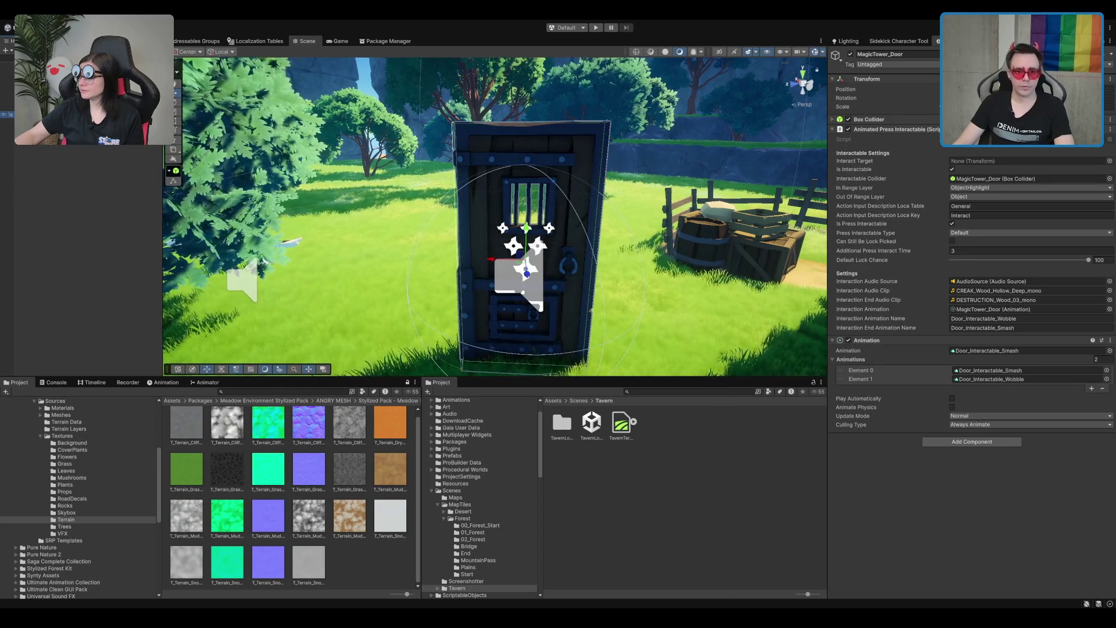
left_click(1000, 379)
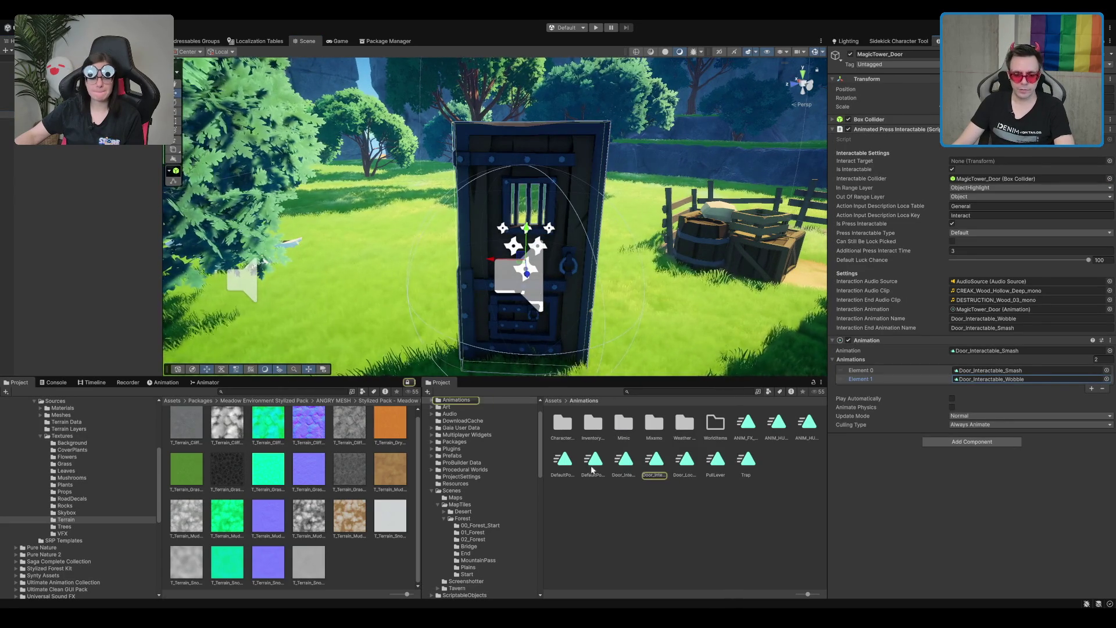
left_click(654, 462)
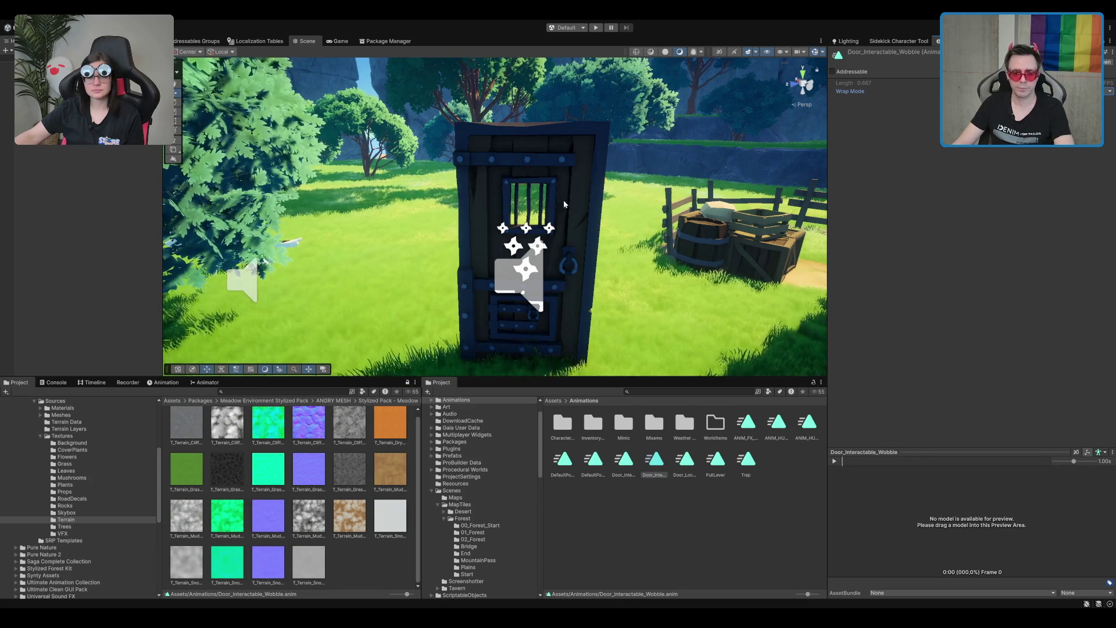
- Reselect MagicTower_Door, frame it with F, and select its AudioSource child
left_click(577, 125)
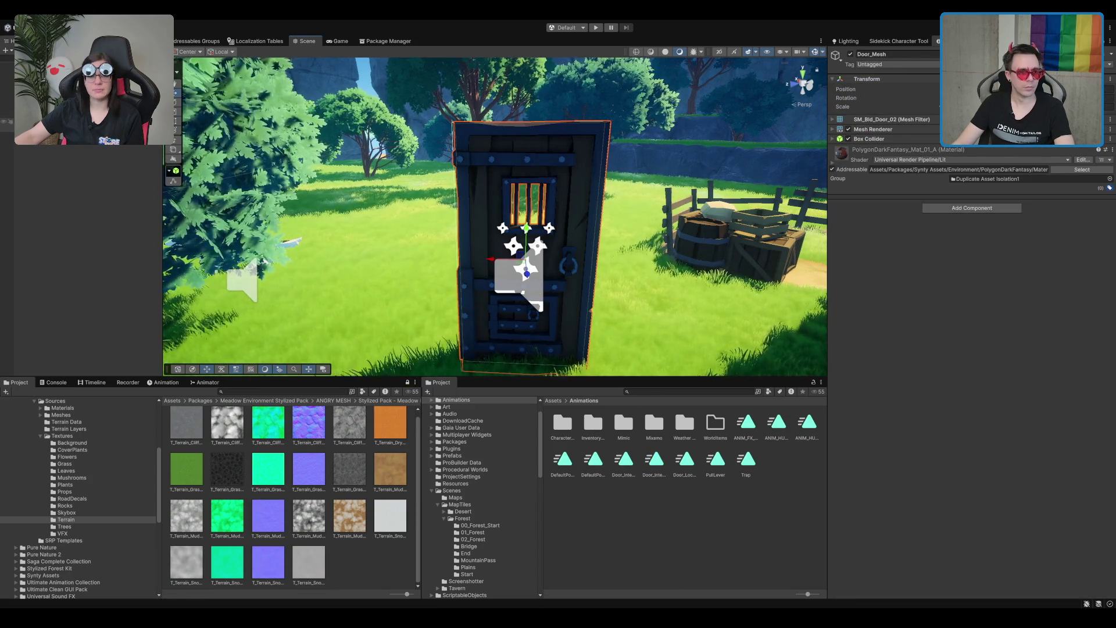
left_click(577, 124)
key("f")
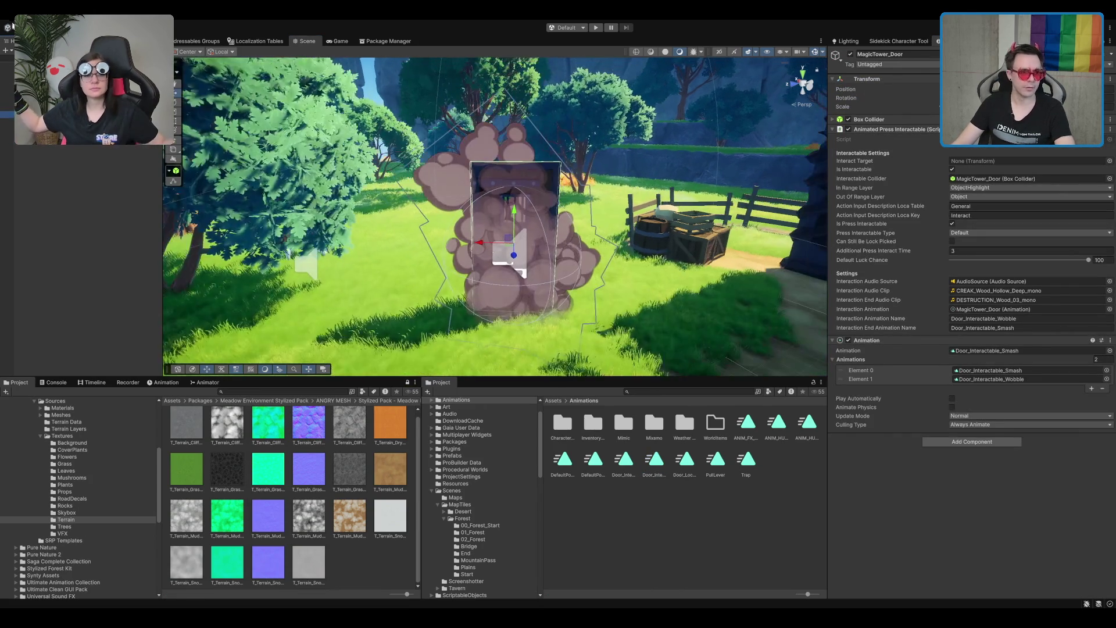
left_click(514, 242)
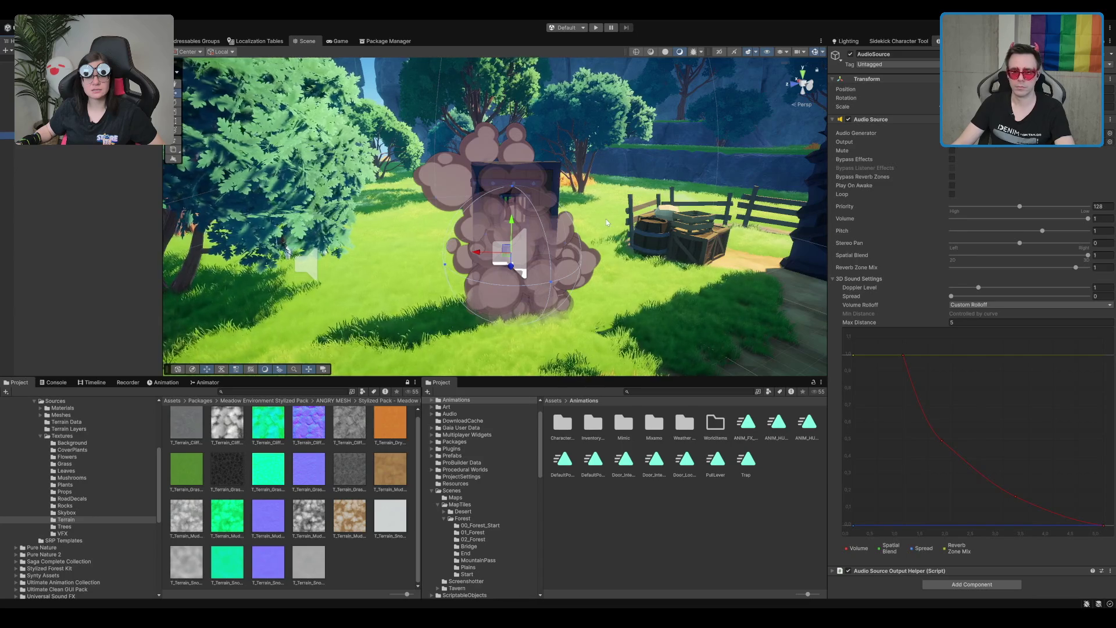
- Raise the door AudioSource's 3D Sound Max Distance from 5 to 10, then deselect it
mouse_move(730, 253)
left_mouse_down()
mouse_move(644, 232)
mouse_move(672, 274)
left_mouse_up()
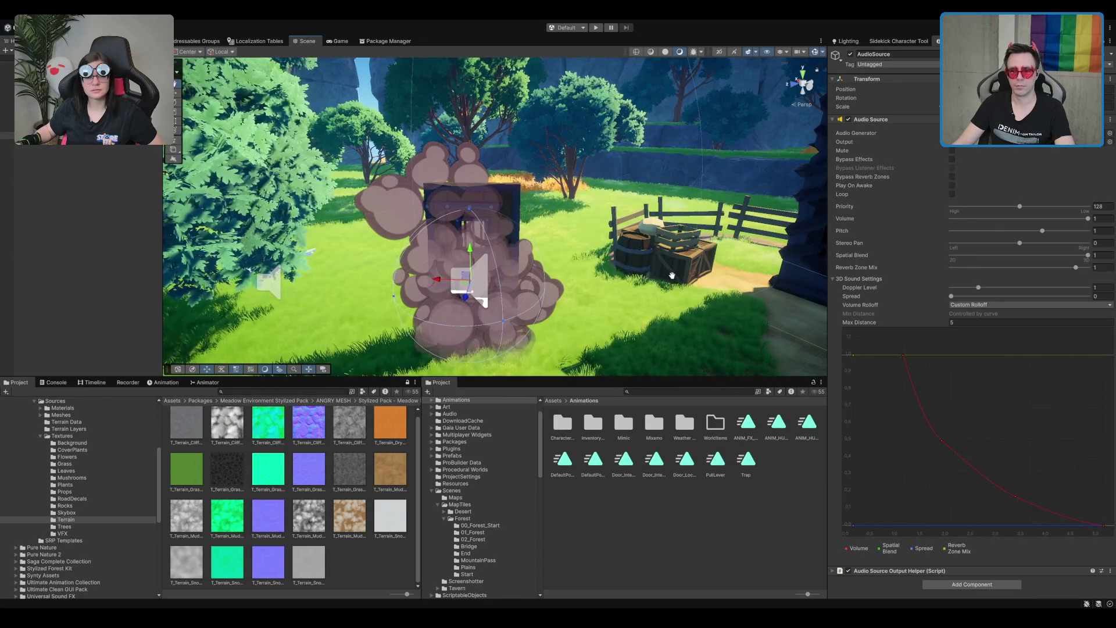
scroll(672, 275, "down", 2)
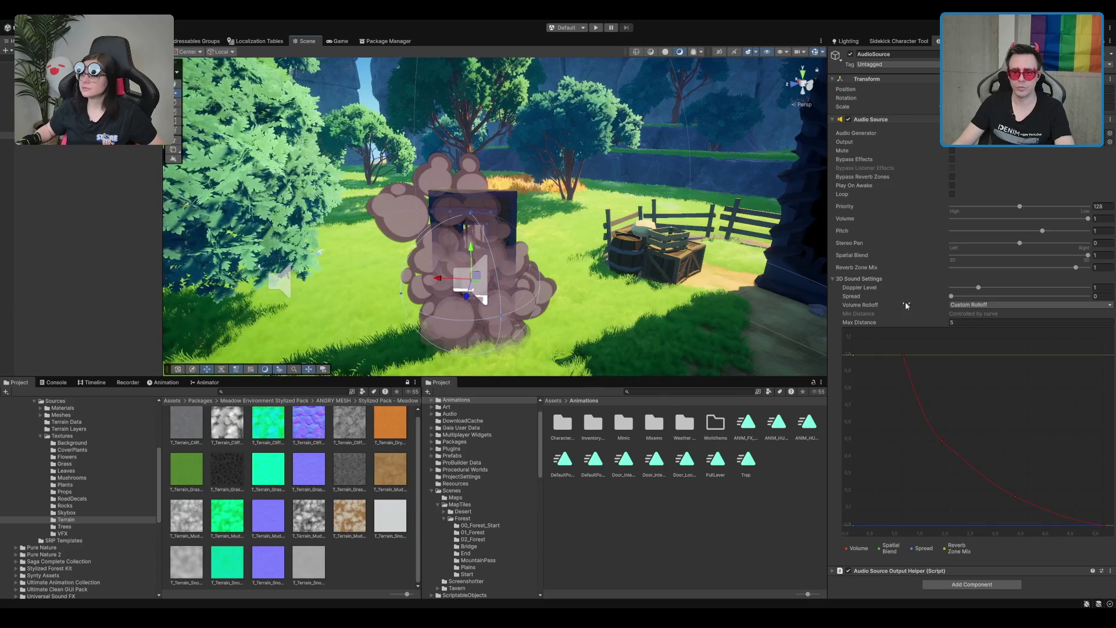
left_click(1011, 322)
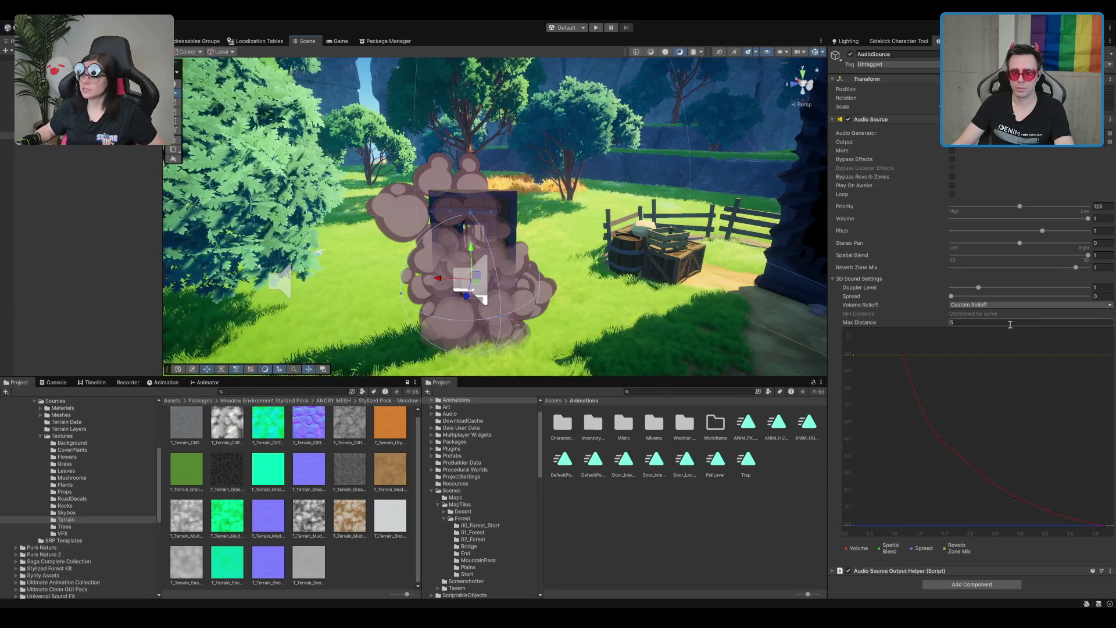
type("10")
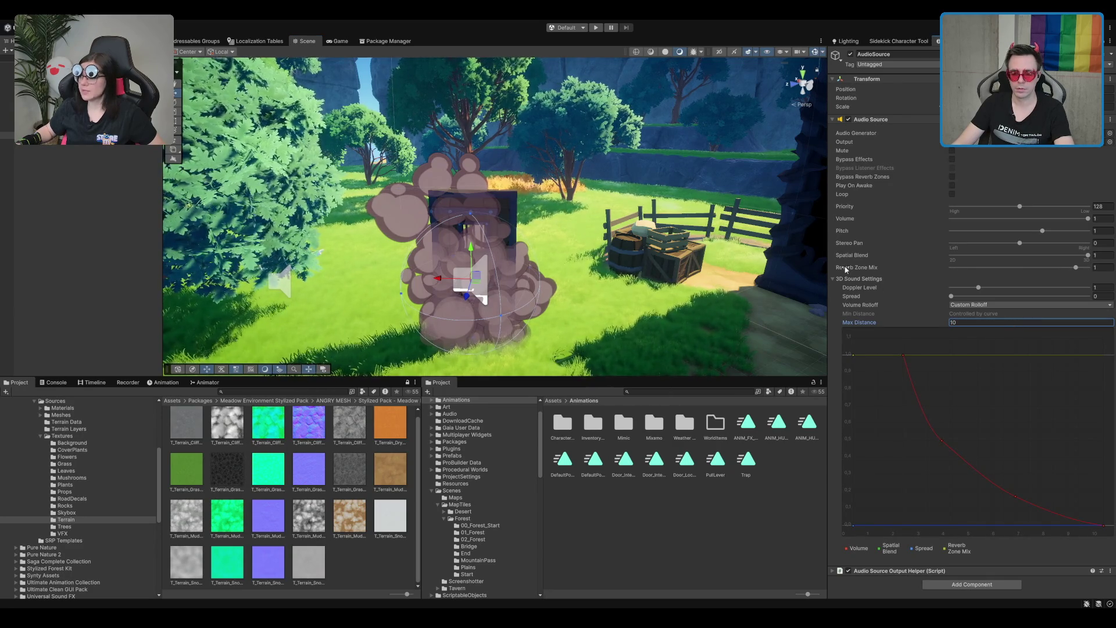
scroll(600, 268, "up", 1)
mouse_move(599, 268)
left_mouse_down()
mouse_move(604, 230)
mouse_move(650, 212)
left_mouse_up()
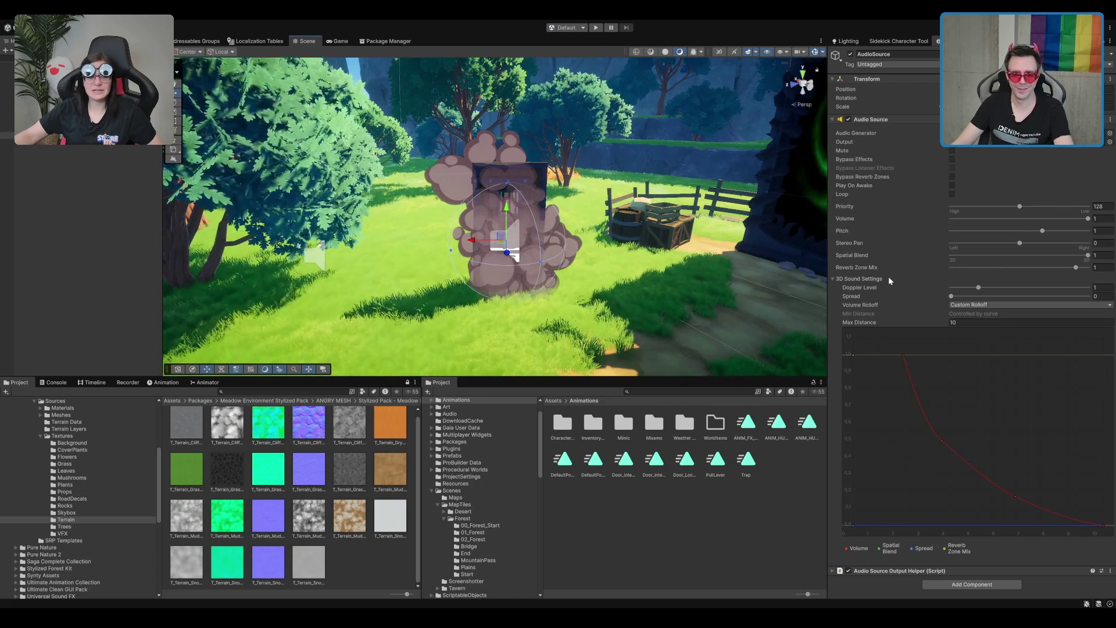
left_click(884, 279)
left_click(883, 278)
left_click(762, 498)
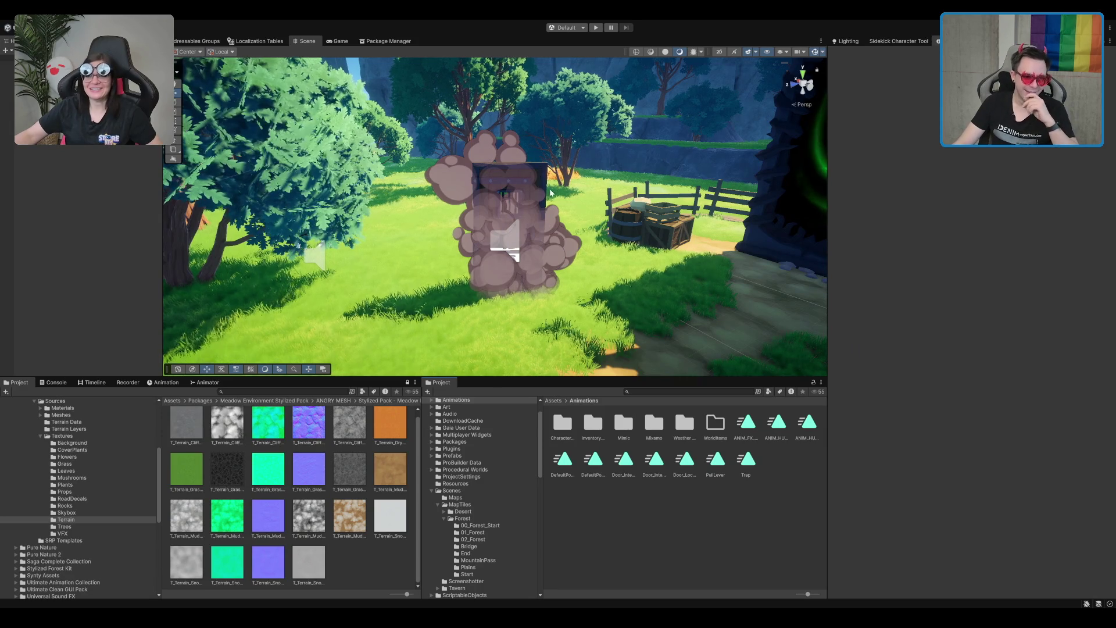
- Preview the Door_Open_Particle effect, reselect MagicTower_Door, then deselect it
left_click(528, 172)
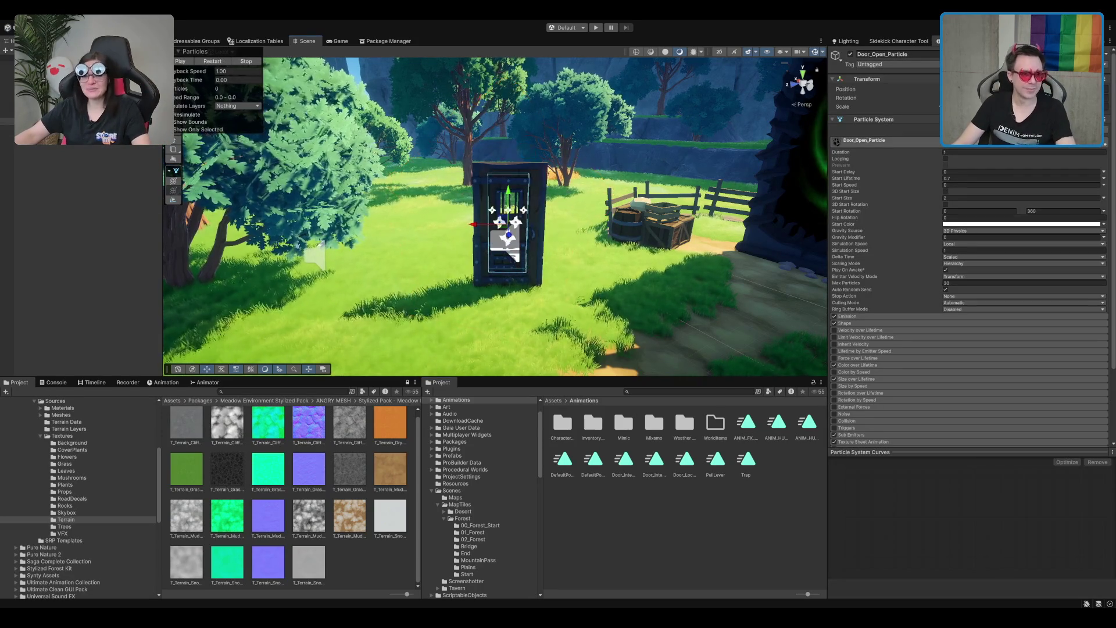
left_click(715, 391)
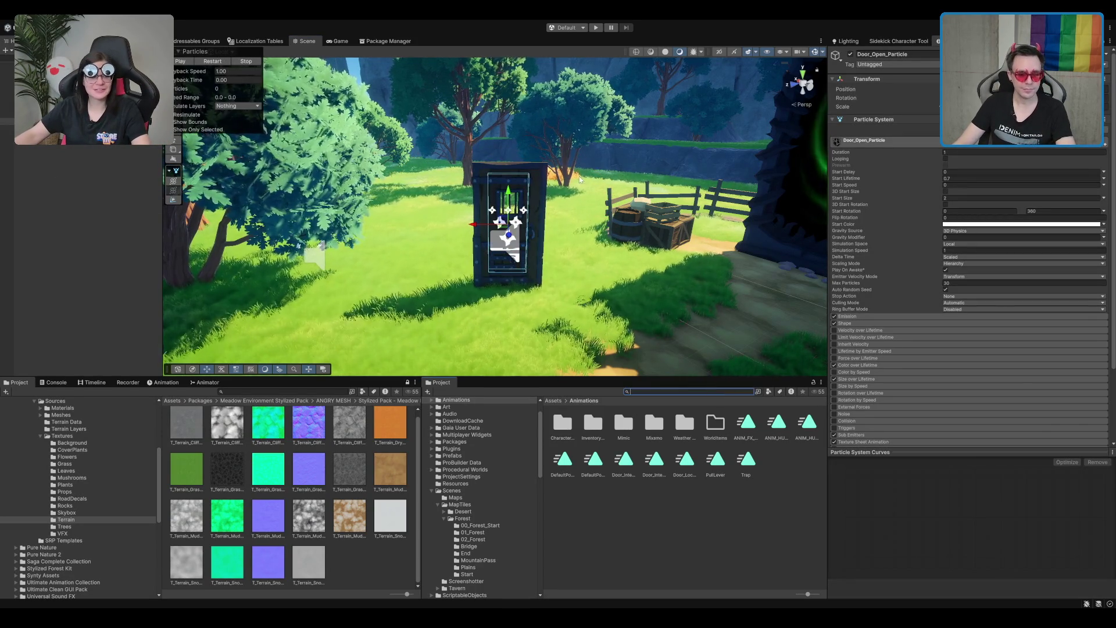
scroll(407, 262, "up", 1)
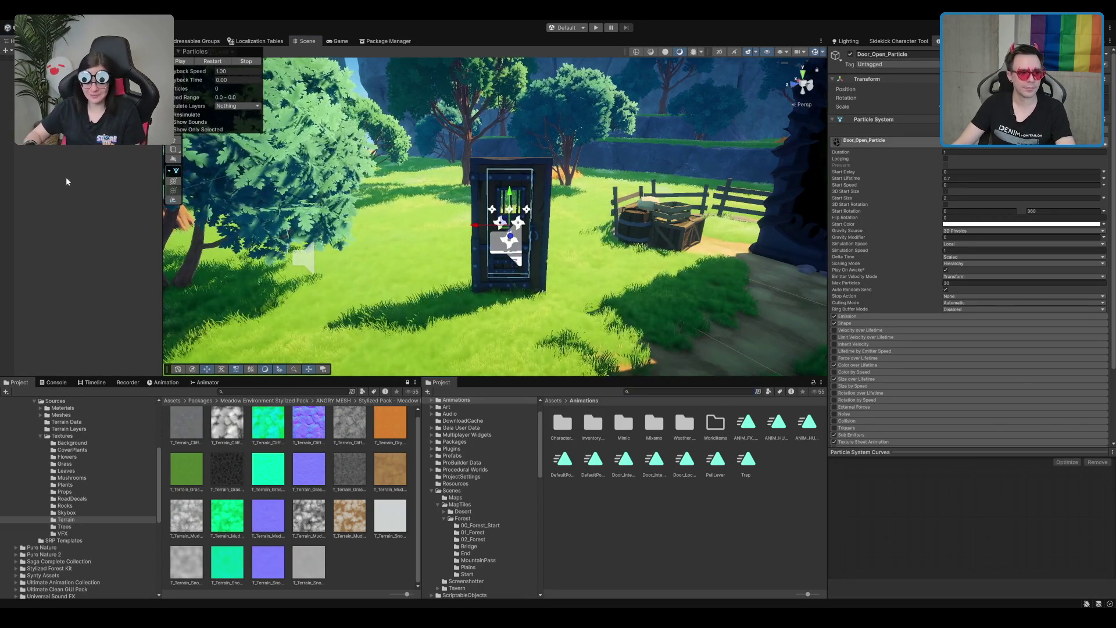
left_click(66, 181)
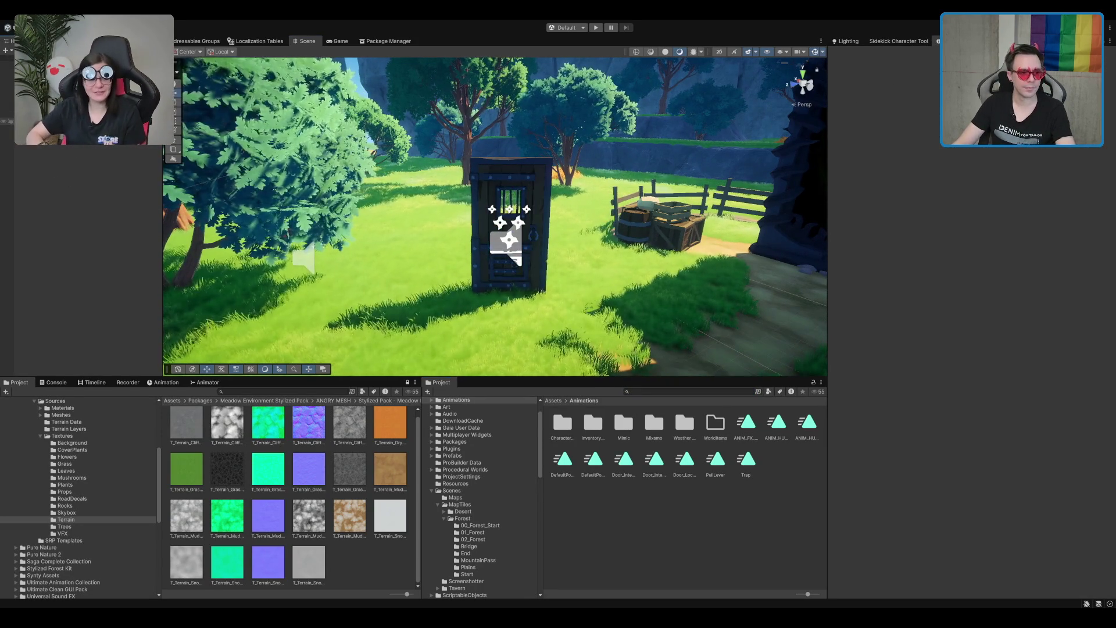
left_click(67, 114)
left_click(613, 531)
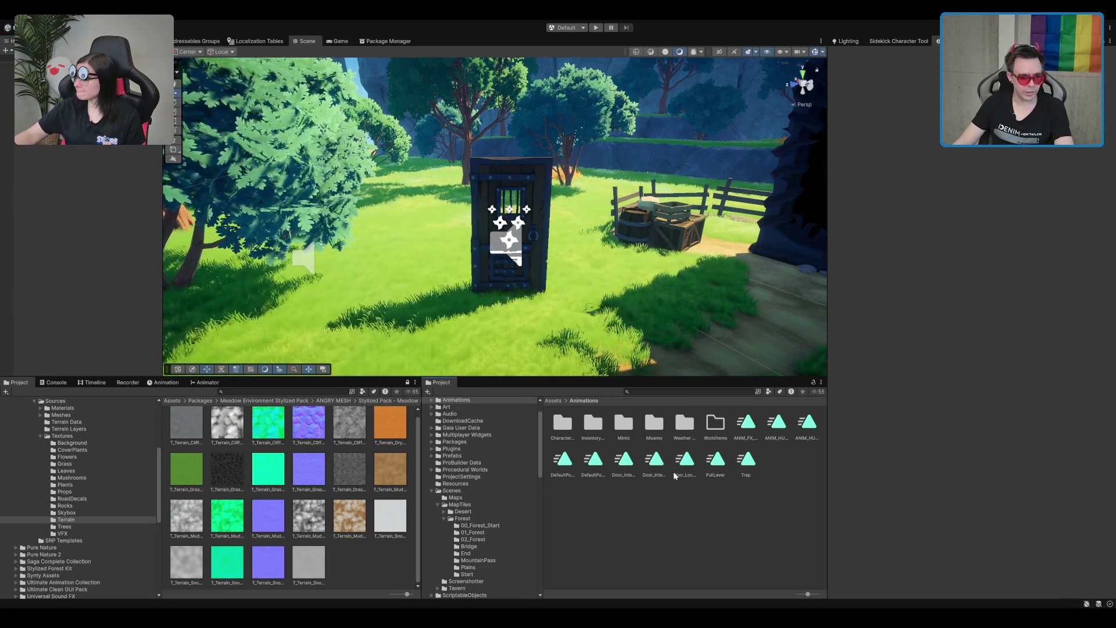
- Inspect the Door_Locked_Open clip, then open the Scenes folder and select the Boot scene
left_click(685, 460)
scroll(87, 465, "up", 5)
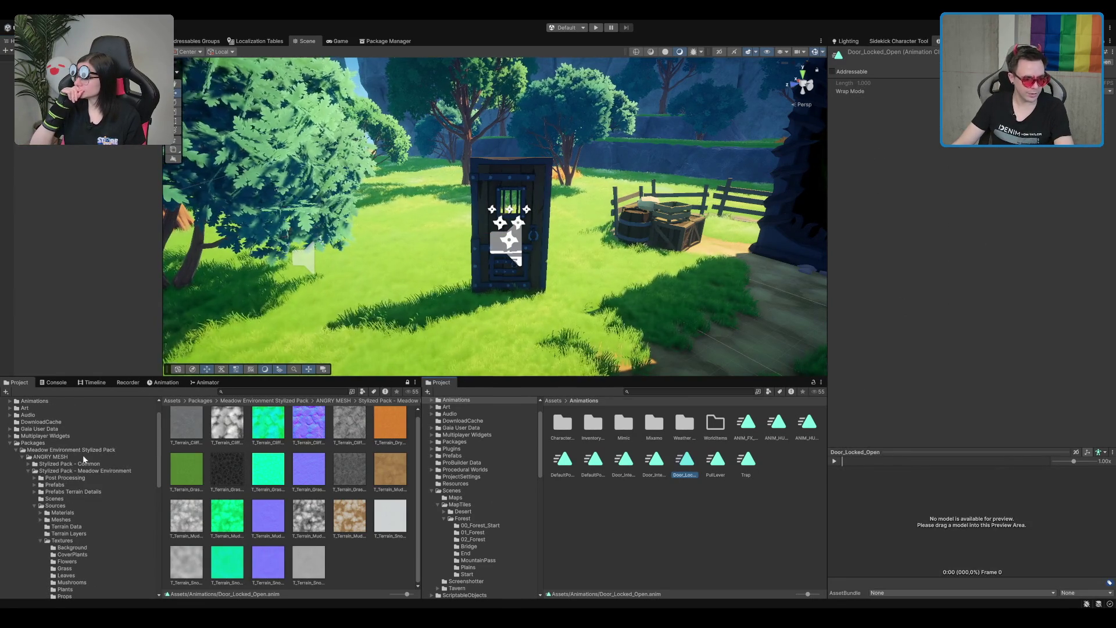
double_click(474, 490)
left_click(681, 423)
- Load the Boot scene asset from the Project window for editing
double_click(681, 423)
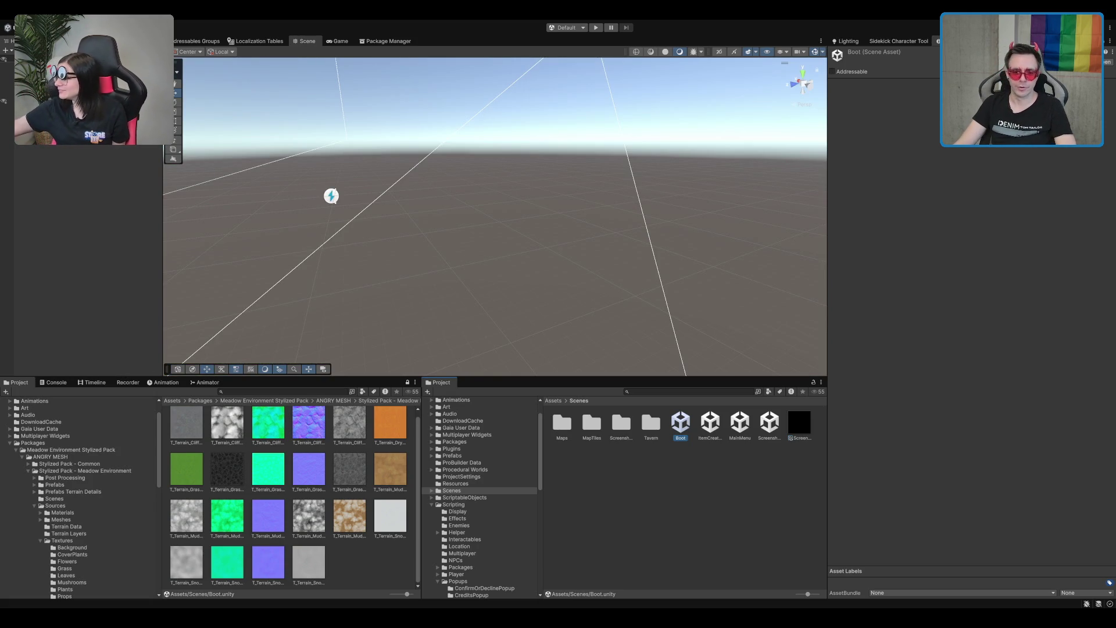
- Play from Boot, choose Einzelspieler, walk toward the crates and house door, then stop playing
key("ctrl+p")
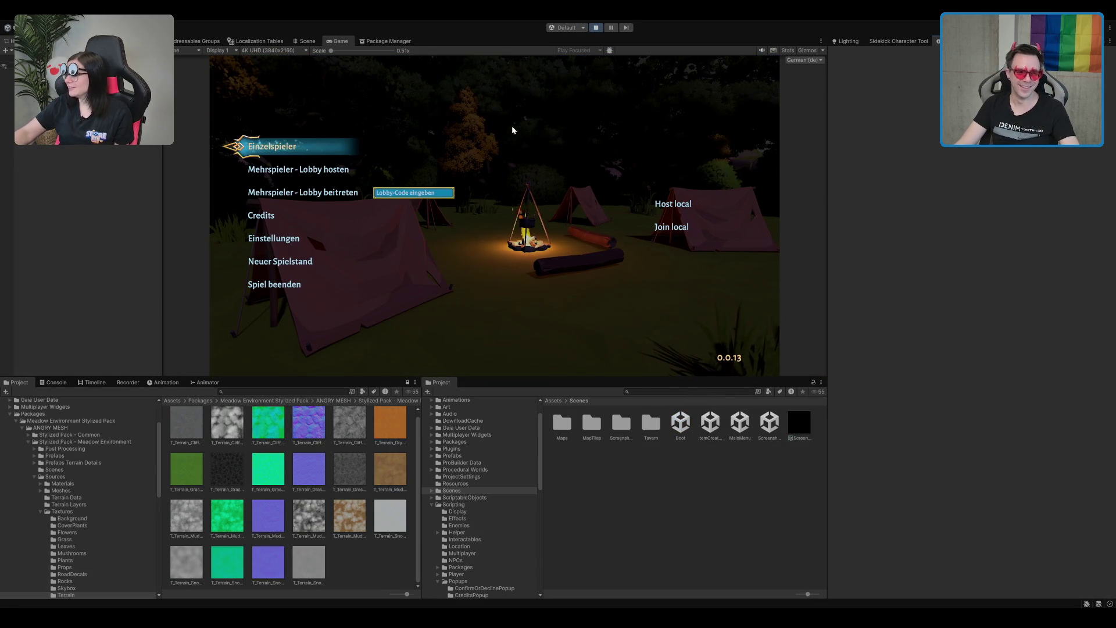
left_click(272, 146)
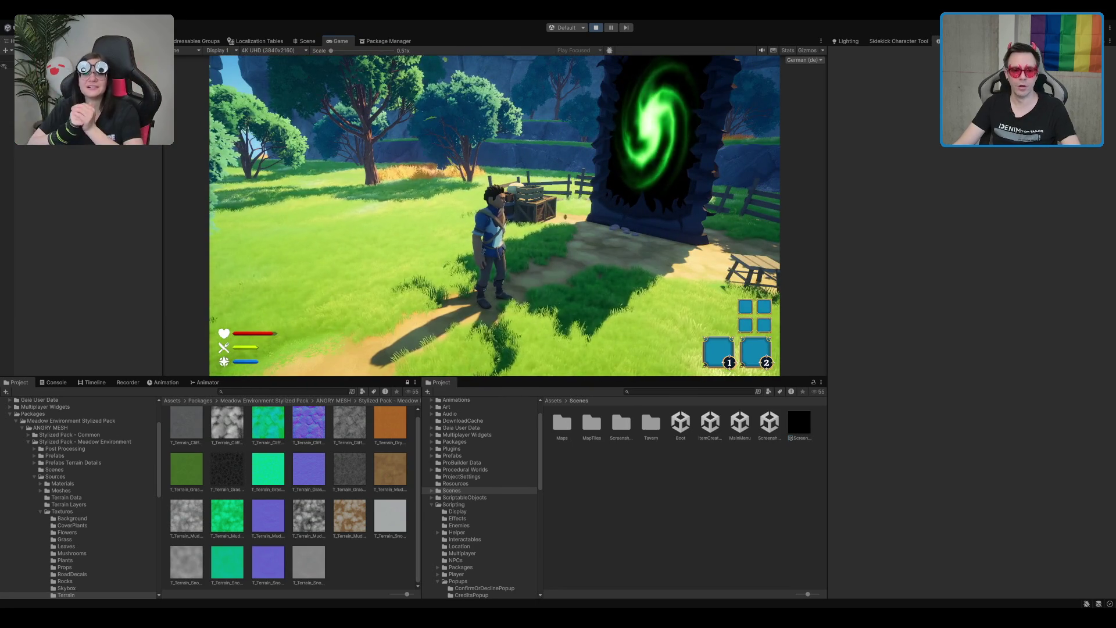
key("w")
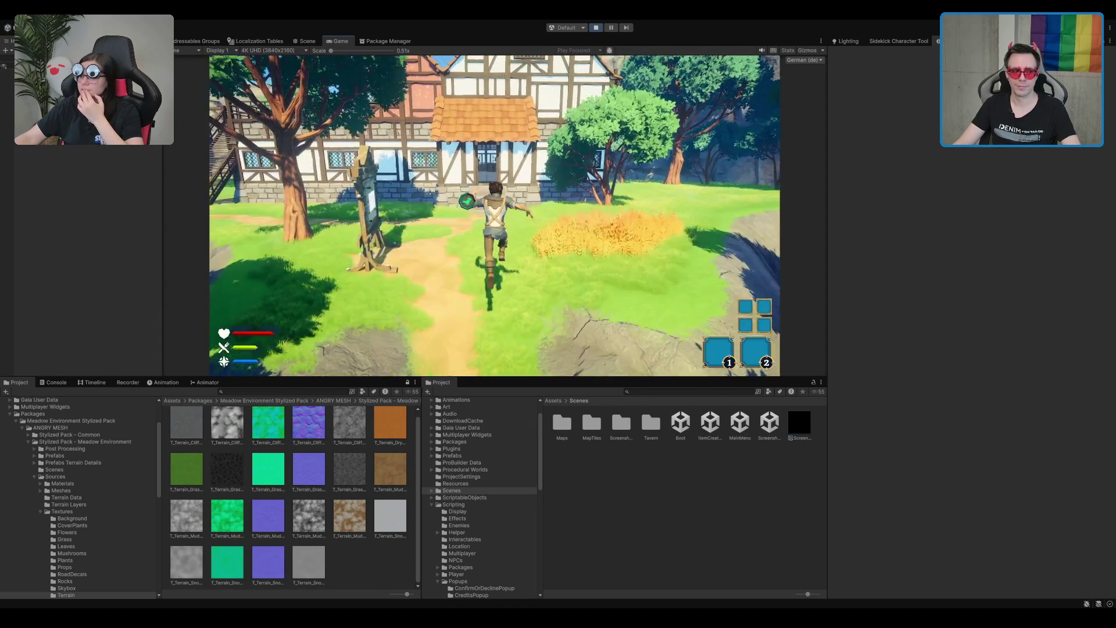
key("s")
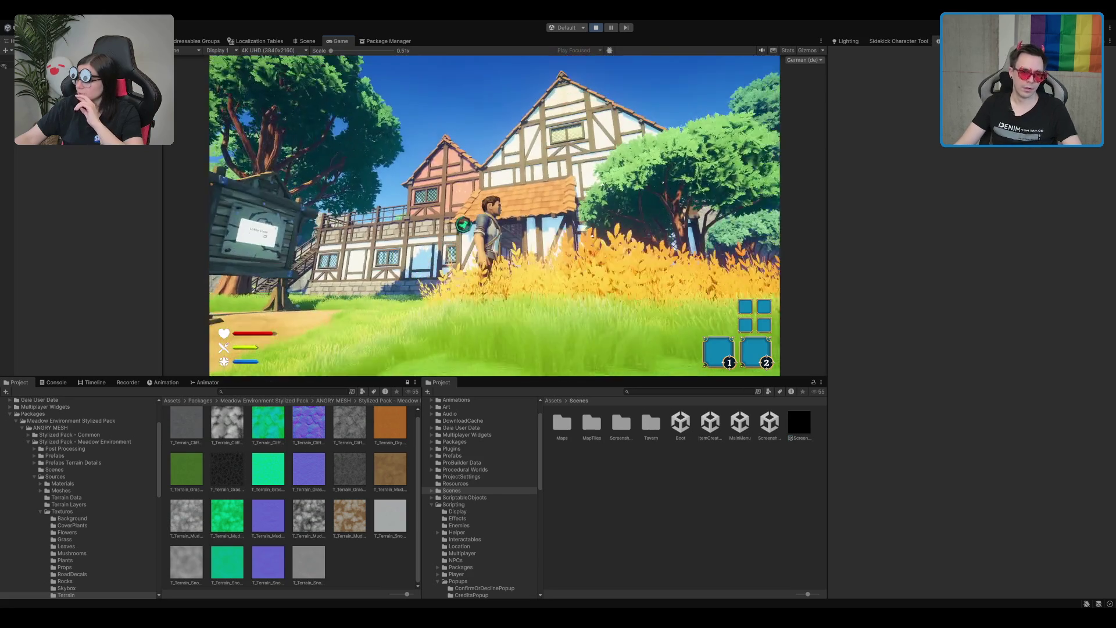
key("w")
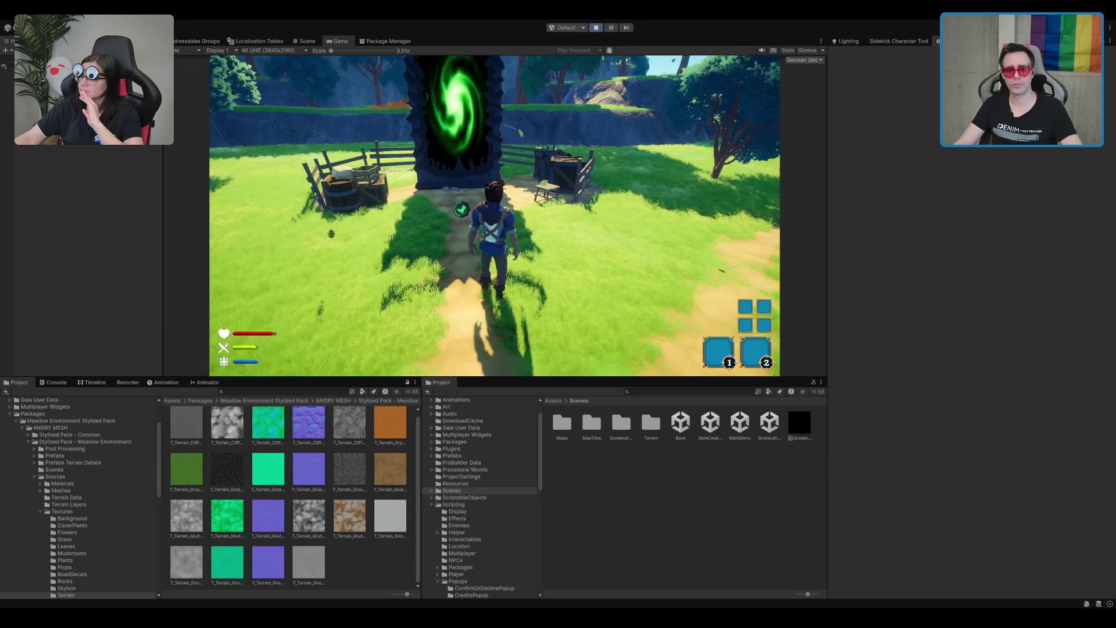
left_click(595, 28)
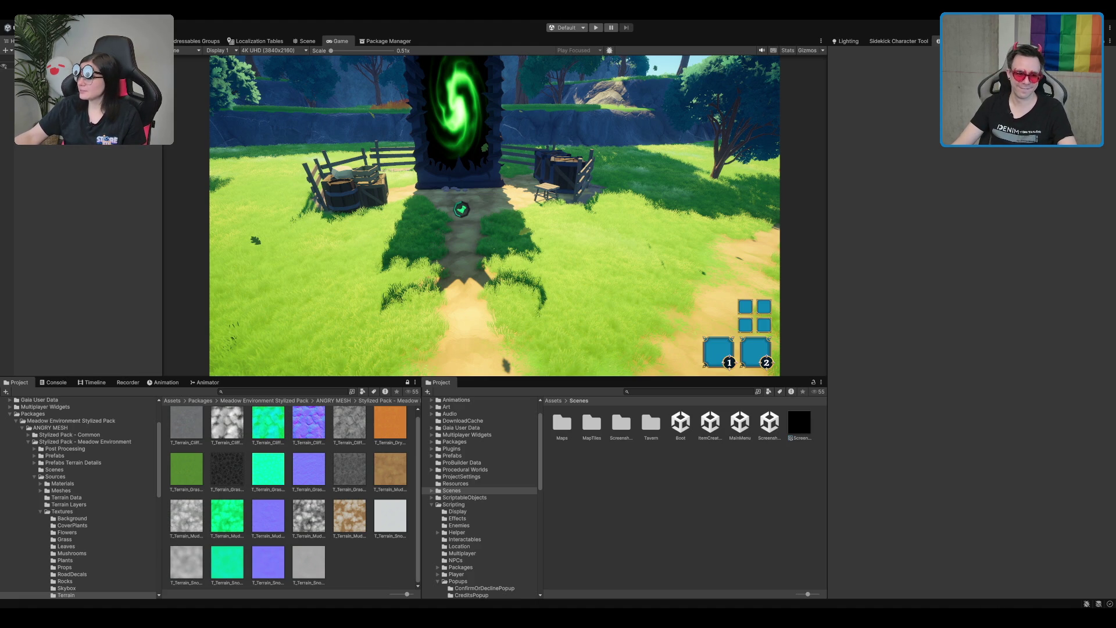
- Exit Play mode, load Scenes/Tavern/TavernLobby_New, and select MagicTower_Door in the Scene view
key("ctrl+p")
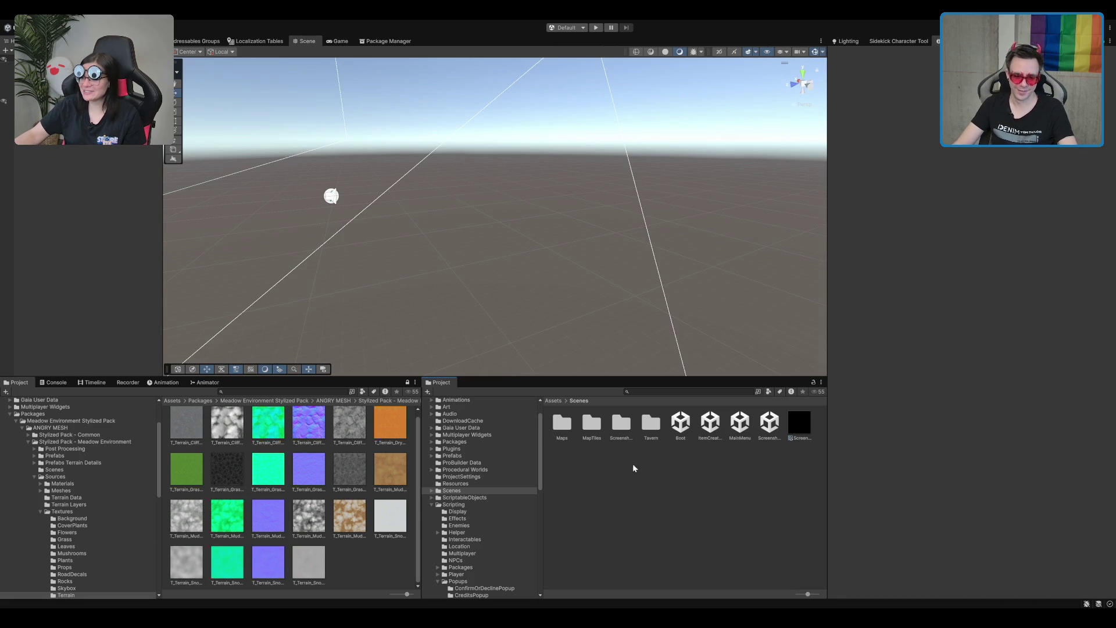
double_click(654, 423)
double_click(591, 427)
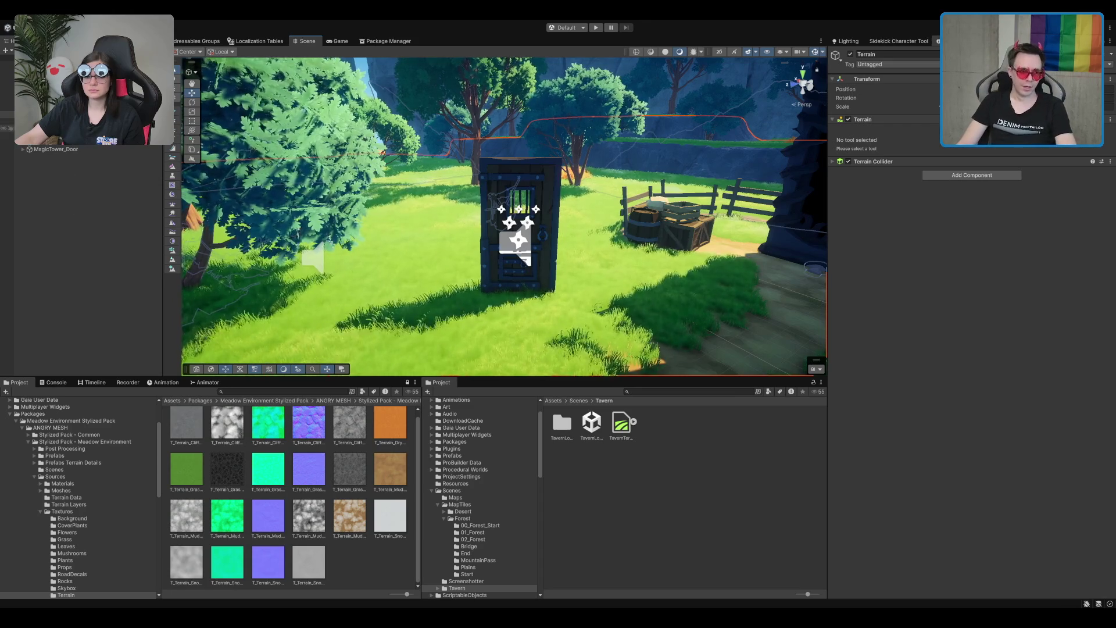
left_click(58, 100)
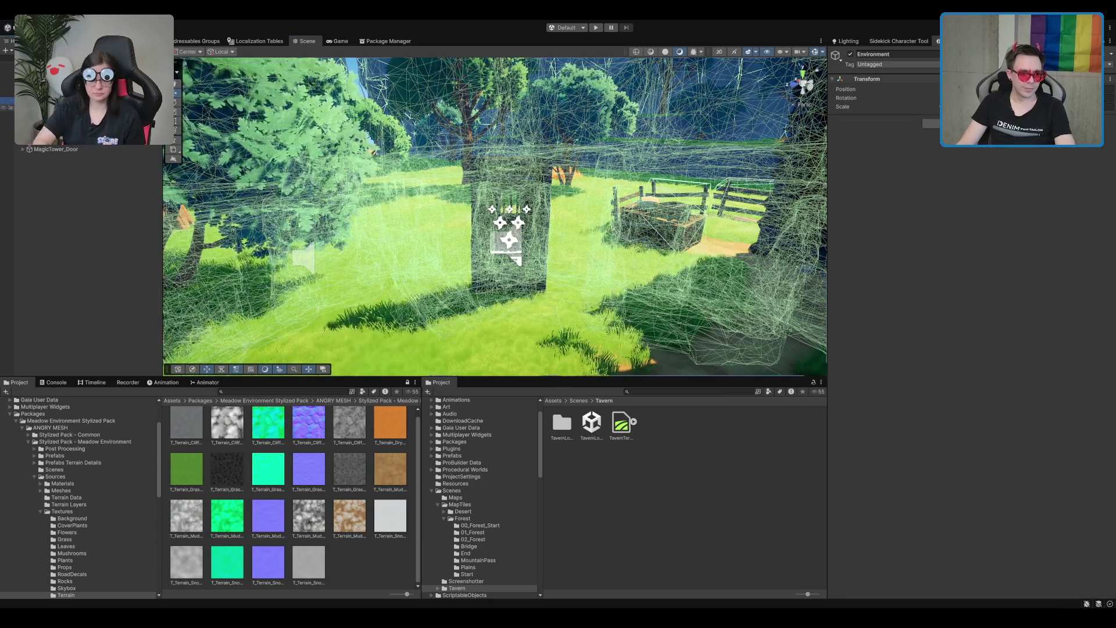
left_click(509, 274)
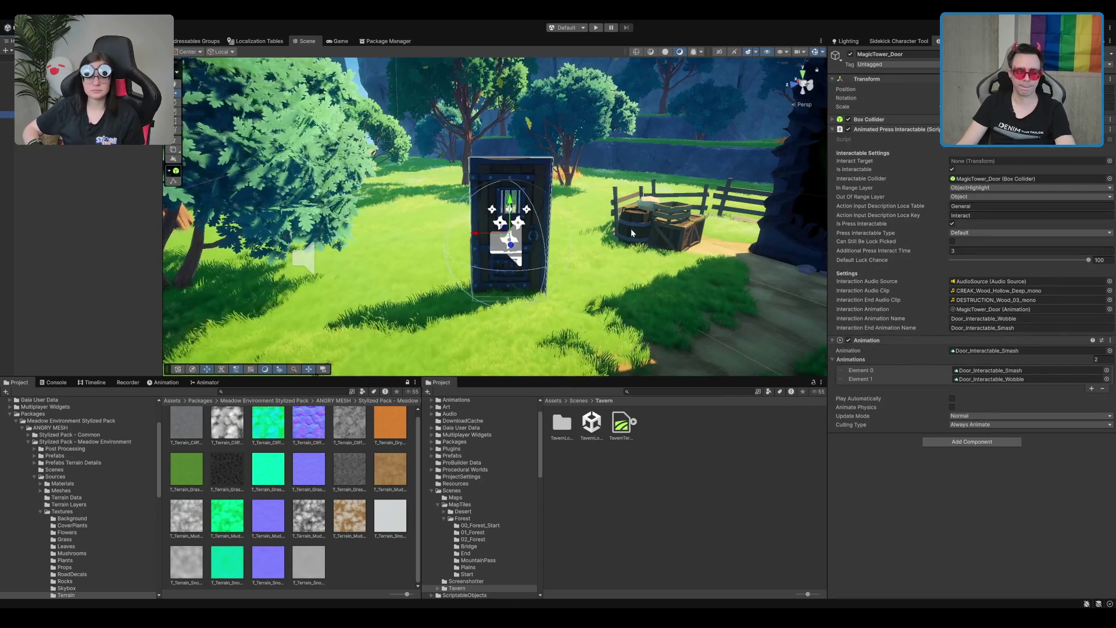
- Browse Assets/Prefabs and its Character, Effects and Enemies subfolders, then open Prefabs
scroll(631, 229, "up", 2)
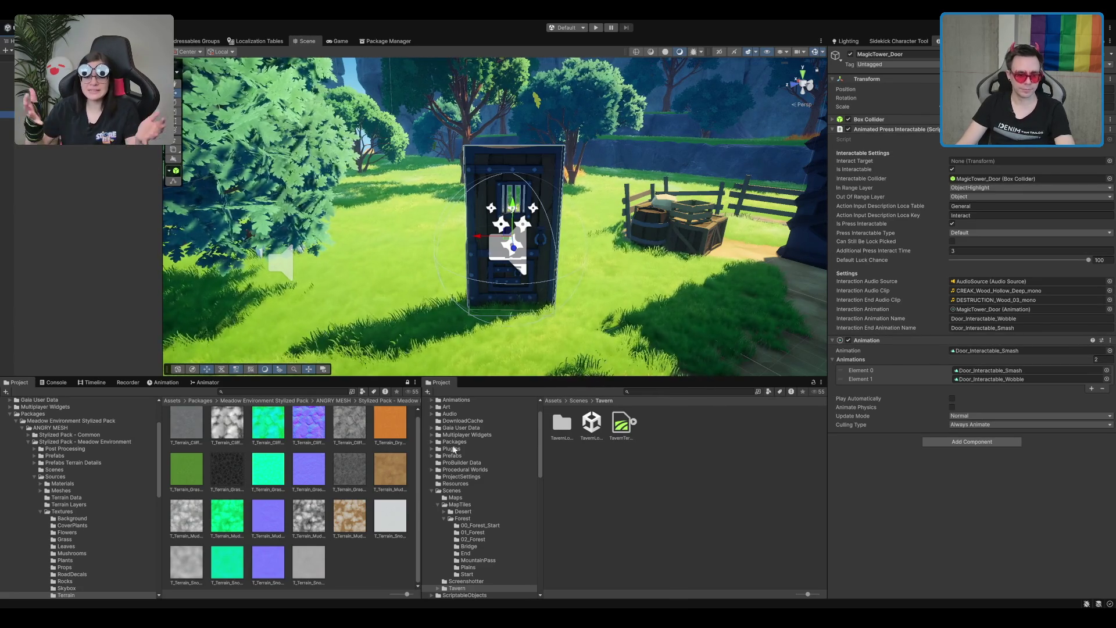
left_click(431, 491)
left_click(477, 463)
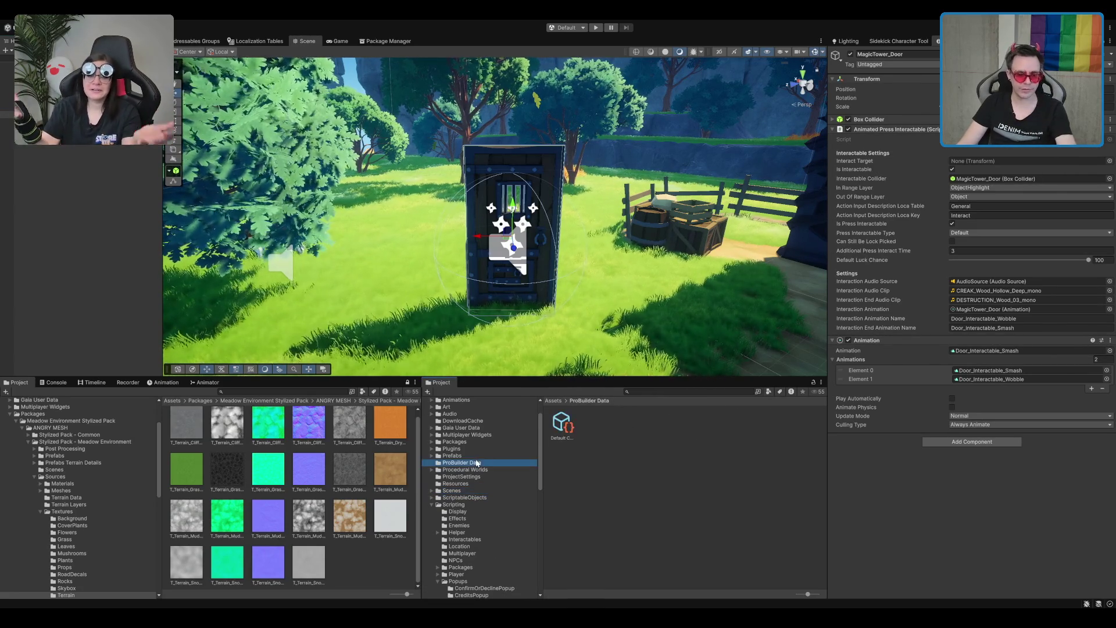
left_click(482, 455)
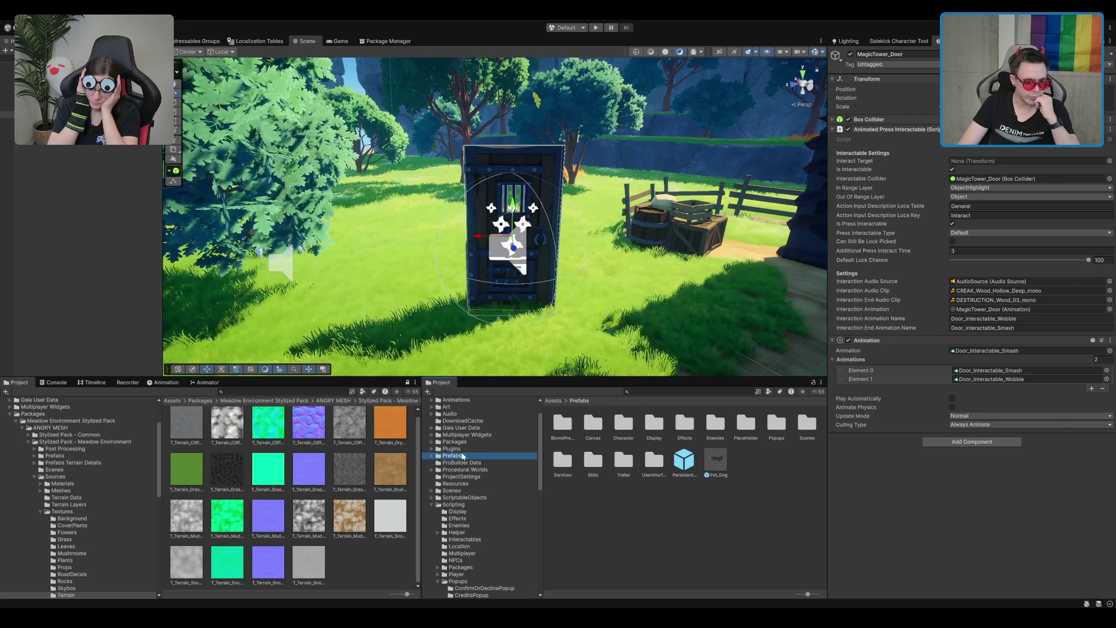
key("Right")
key("Down")
key("Down")
key("Down")
key("Down")
key("Down")
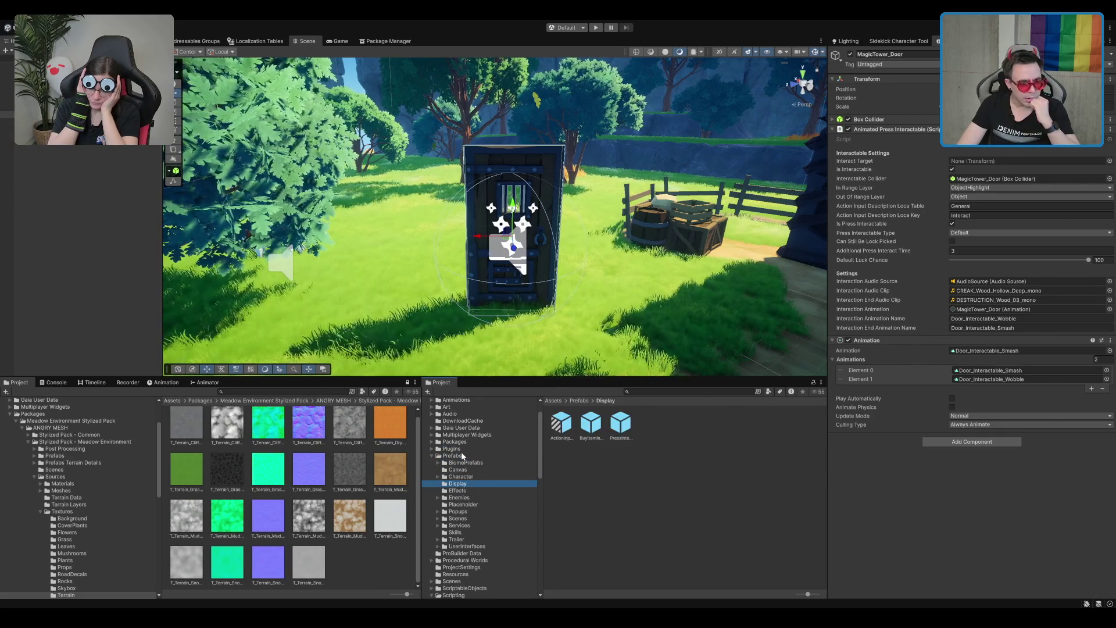
key("Down")
key("Down")
key("Down")
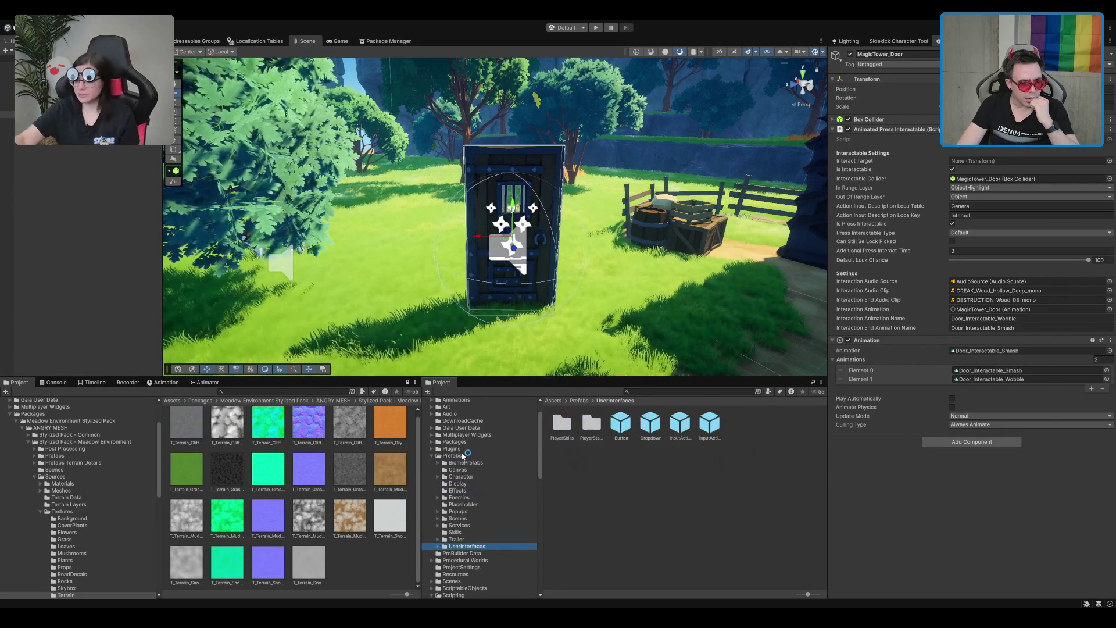
key("Up")
key("Up")
key("Up")
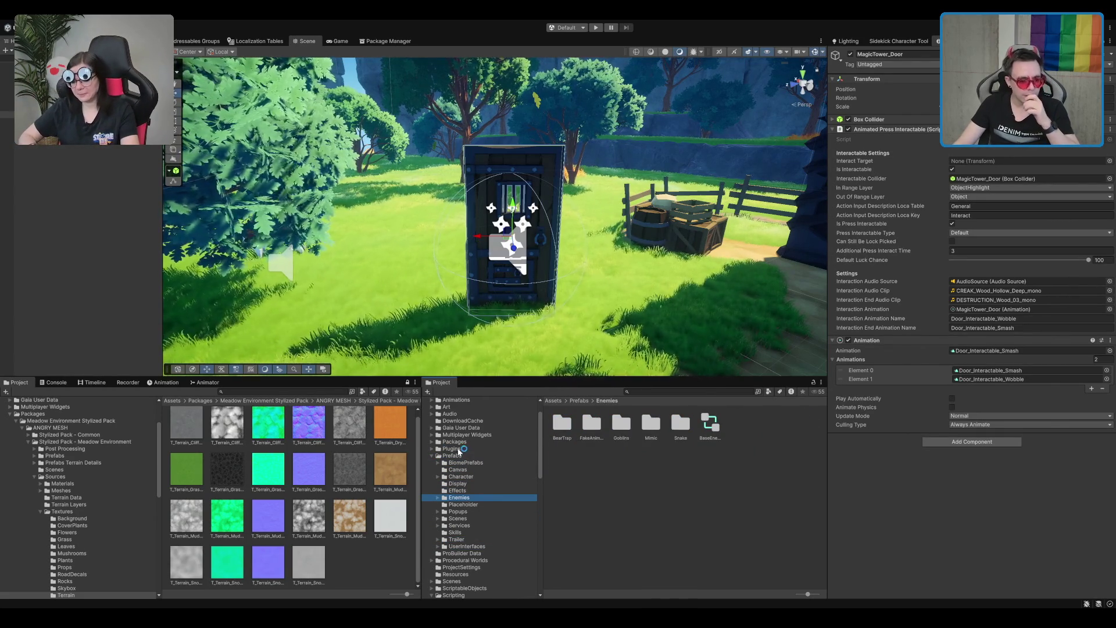
scroll(474, 546, "down", 2)
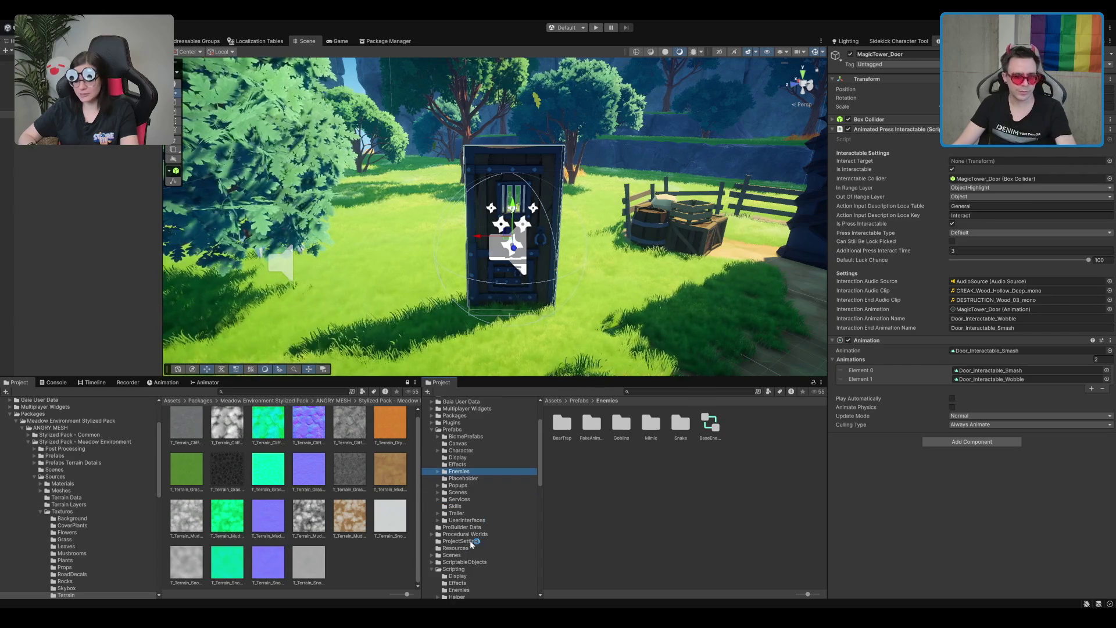
key("Left")
key("Left")
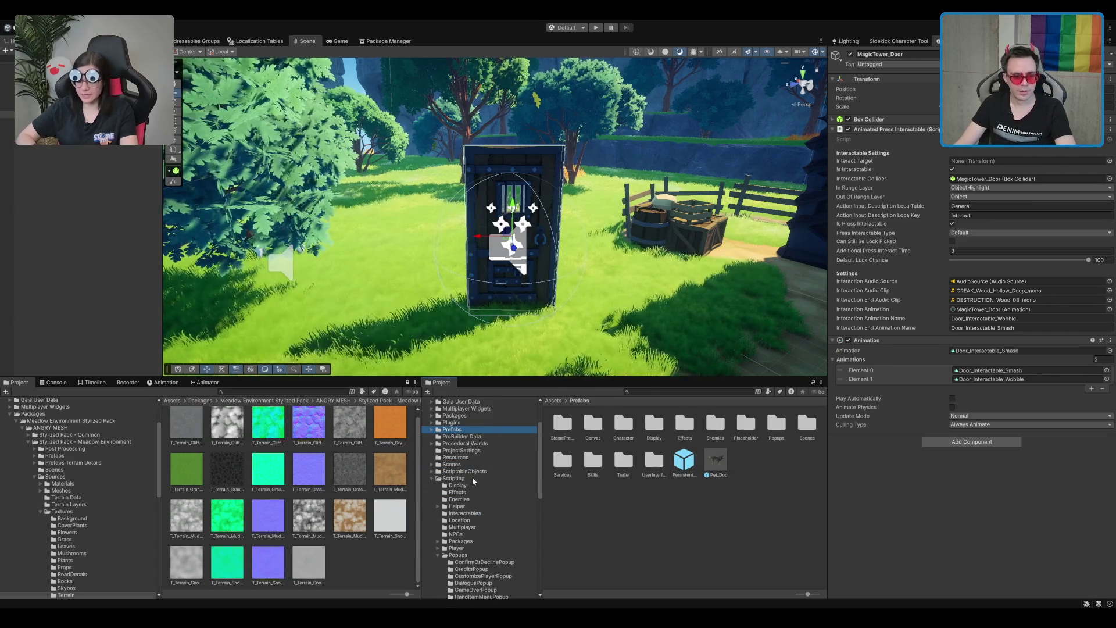
left_click(470, 477)
double_click(453, 429)
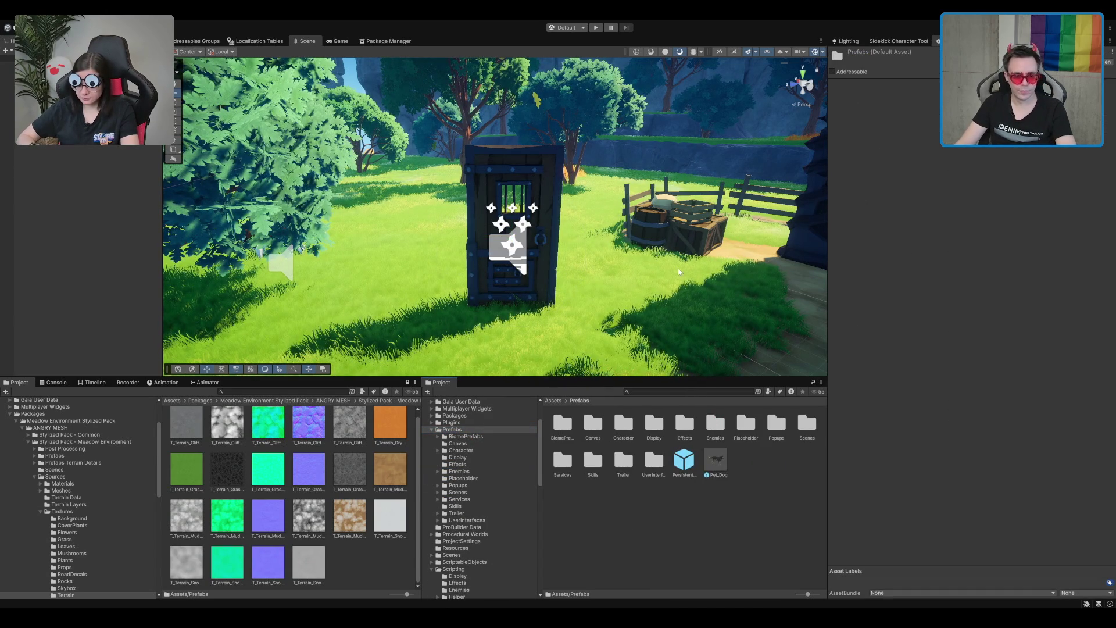
- Create a new folder named Interactables inside Prefabs
key("ctrl+shift+n")
type("In")
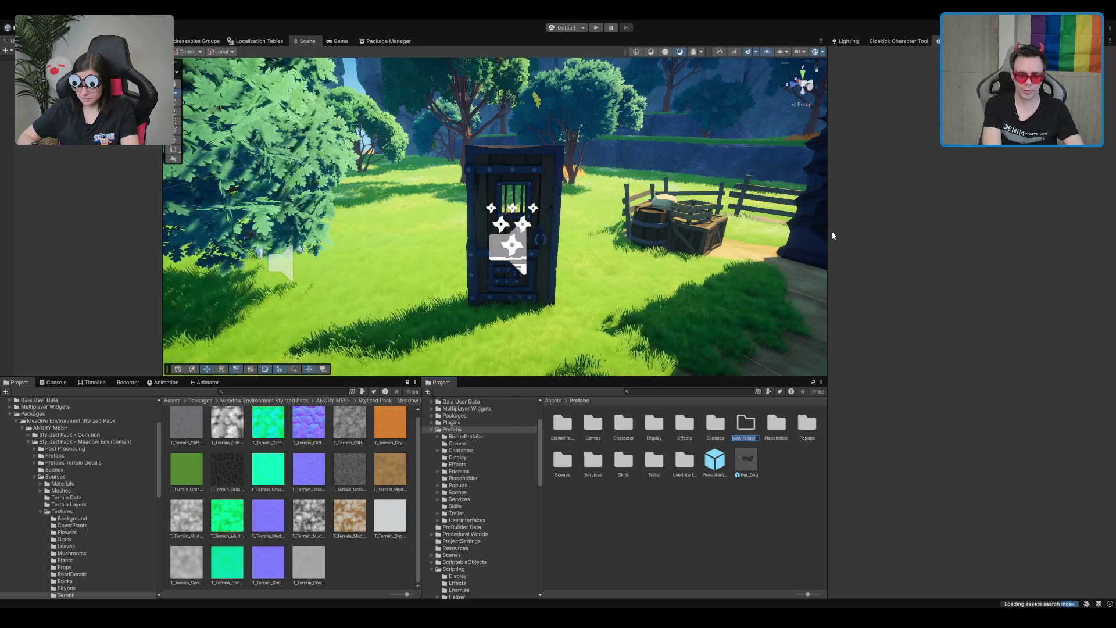
type("teracable")
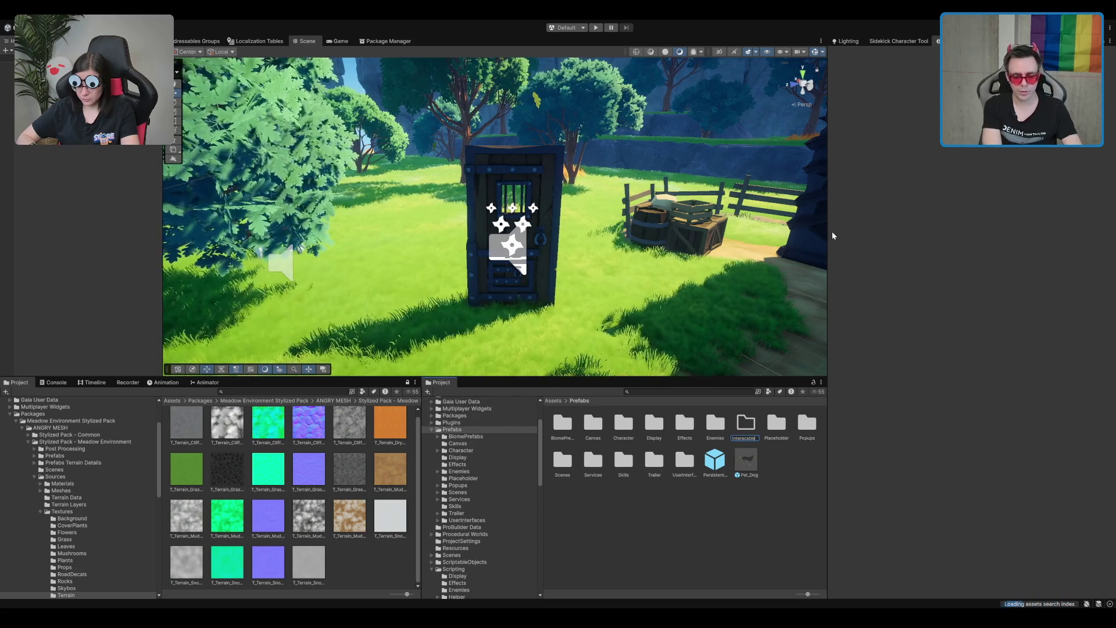
key("BackSpace")
key("BackSpace")
key("BackSpace")
type("table")
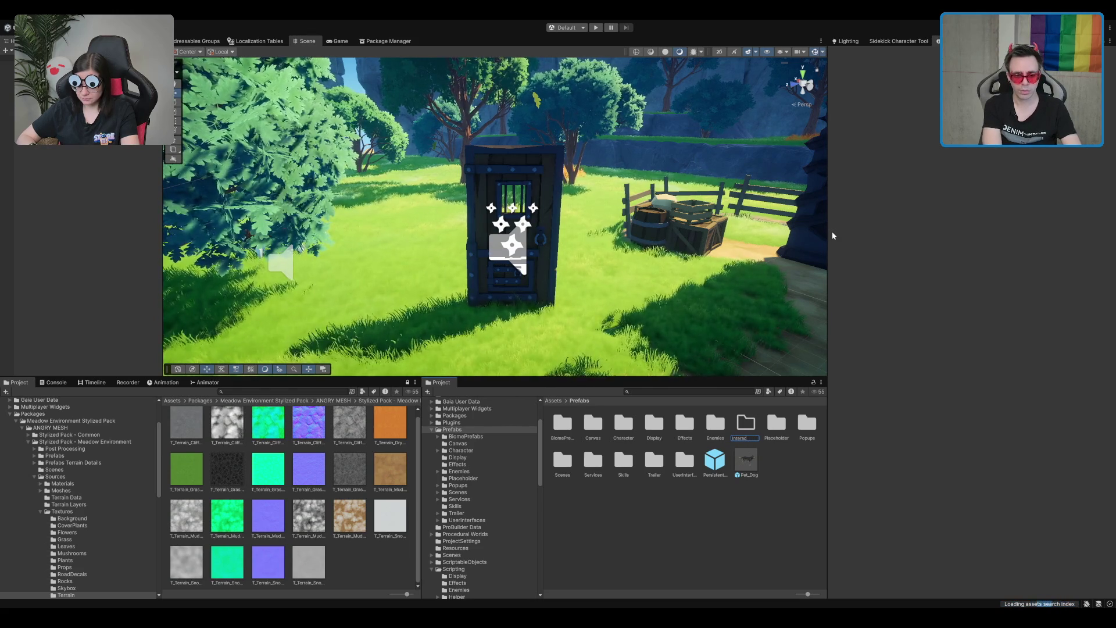
type("s")
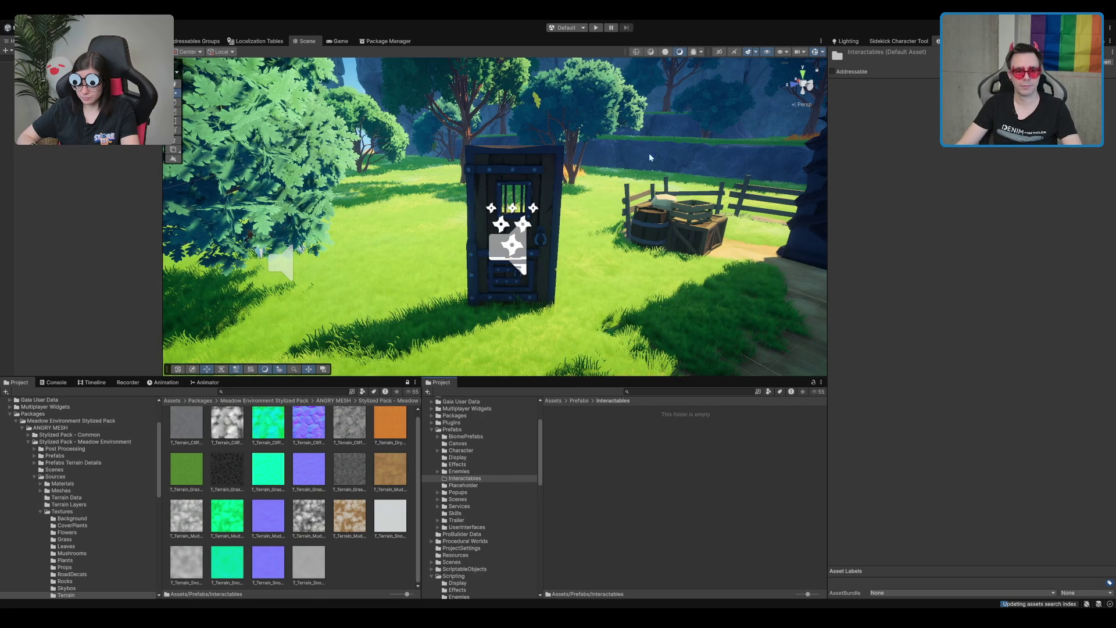
- Create an empty Door folder inside Interactables
key("ctrl+shift+n")
type("Do")
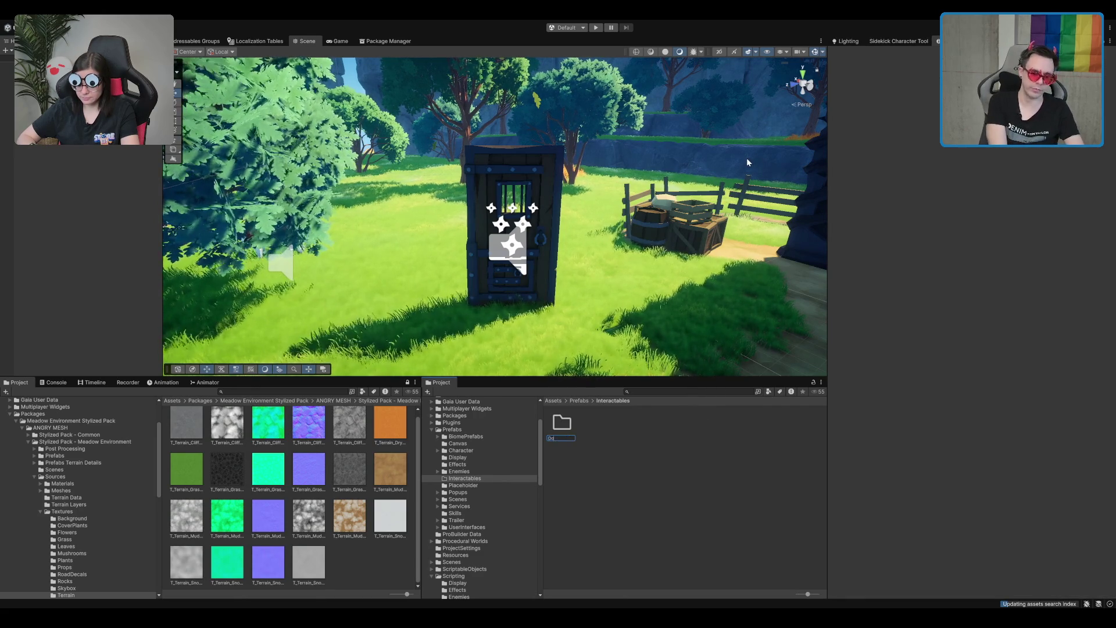
type("or")
key("Return")
key("Return")
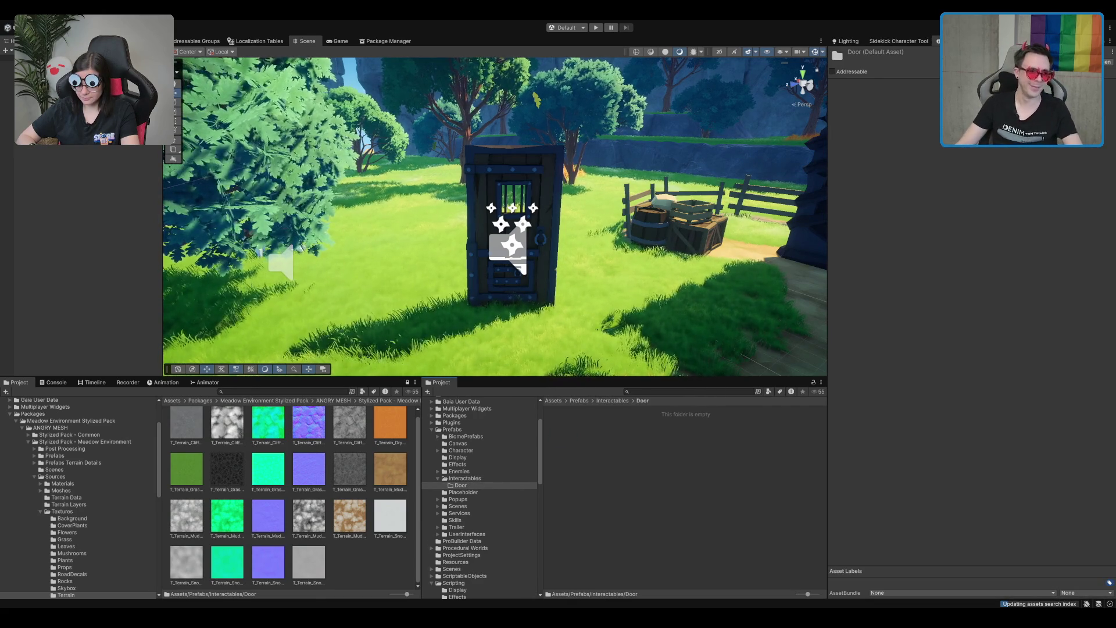
left_click(511, 244)
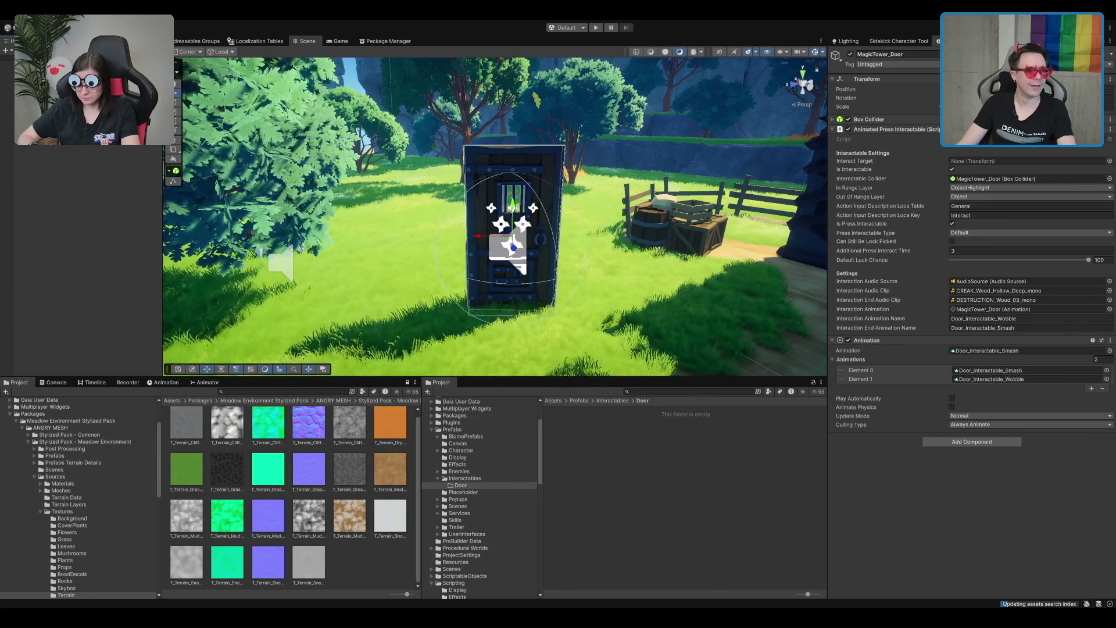
- Save MagicTower_Door as Door.prefab in Prefabs/Interactables/Door, then select its scene instance
left_click(7, 113)
left_click_drag(7, 114, 642, 430)
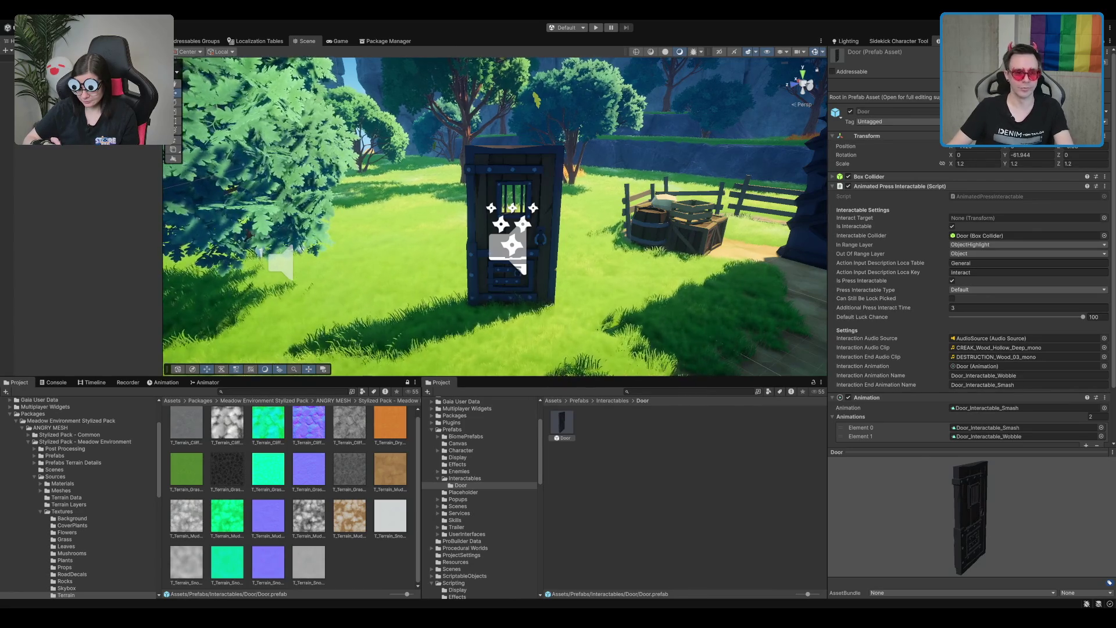
scroll(724, 235, "up", 5)
left_click(500, 244)
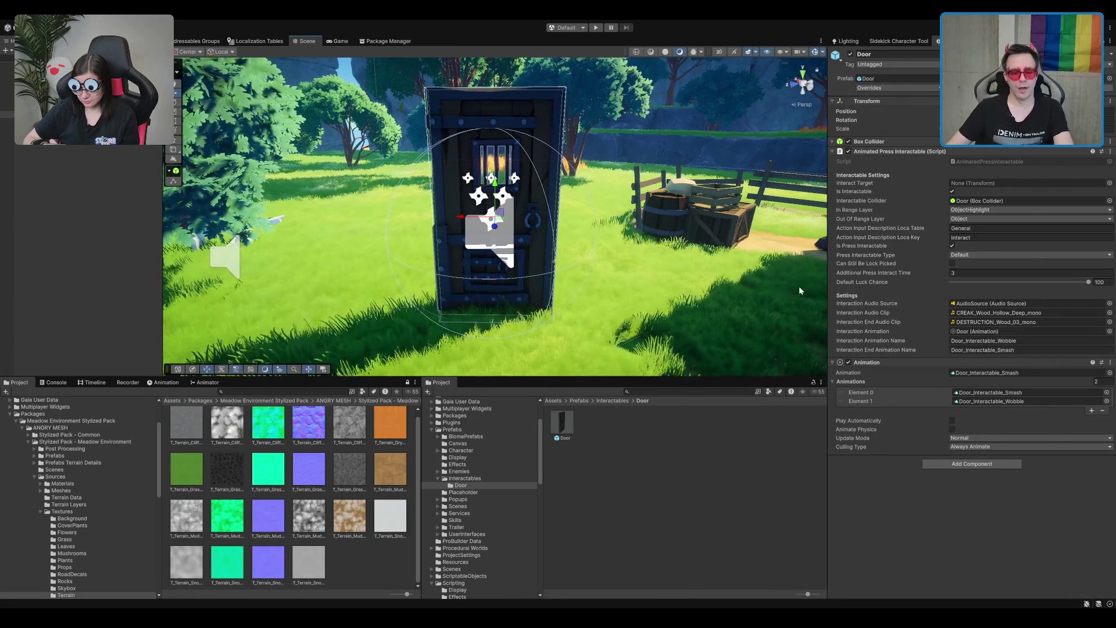
scroll(742, 277, "down", 1)
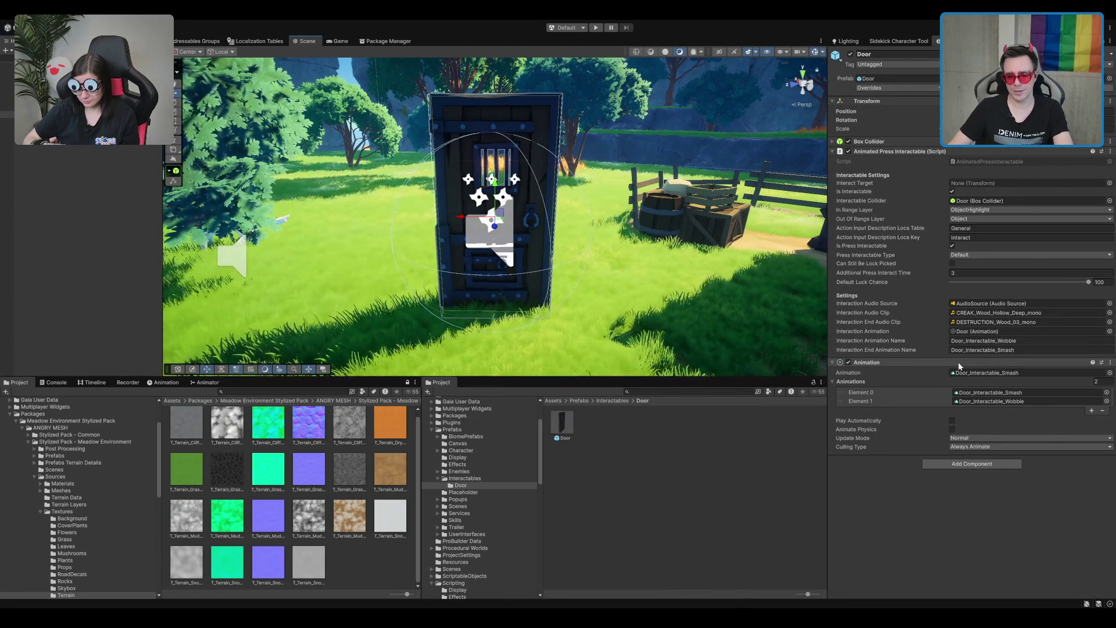
- Move the two Door_Interactable animation clips into the Door folder
left_click(992, 394)
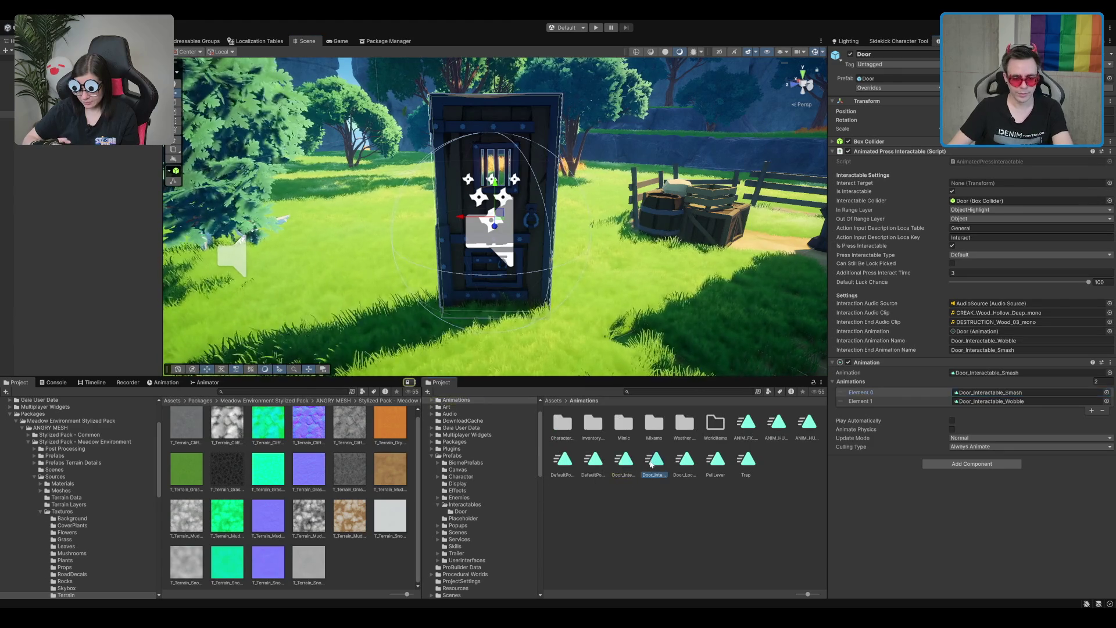
left_click(623, 465)
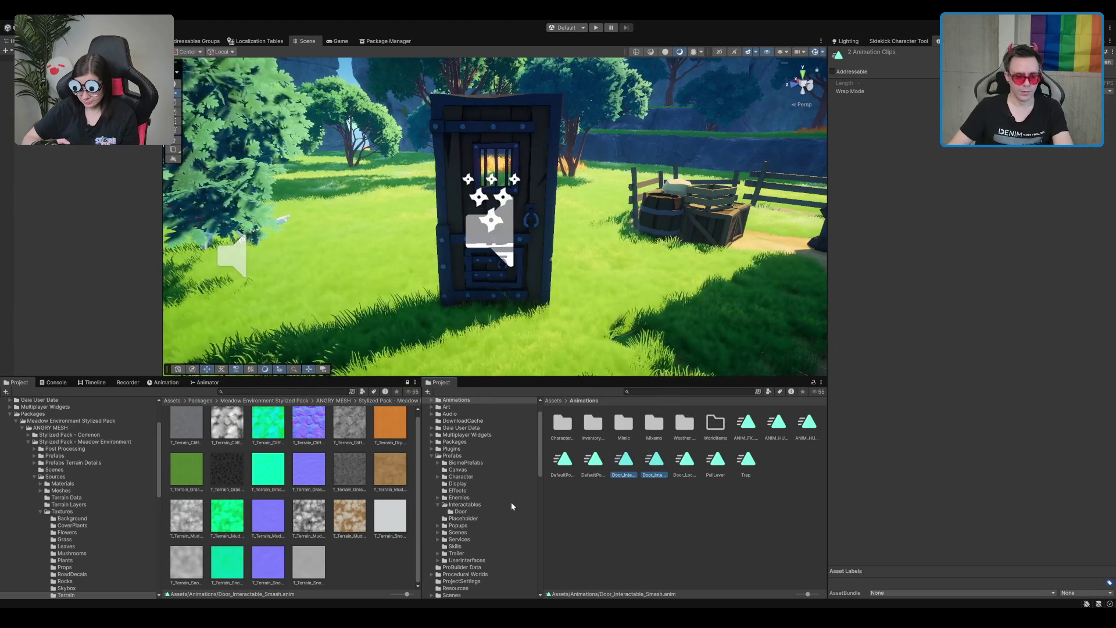
scroll(511, 501, "down", 3)
left_click_drag(651, 463, 461, 433)
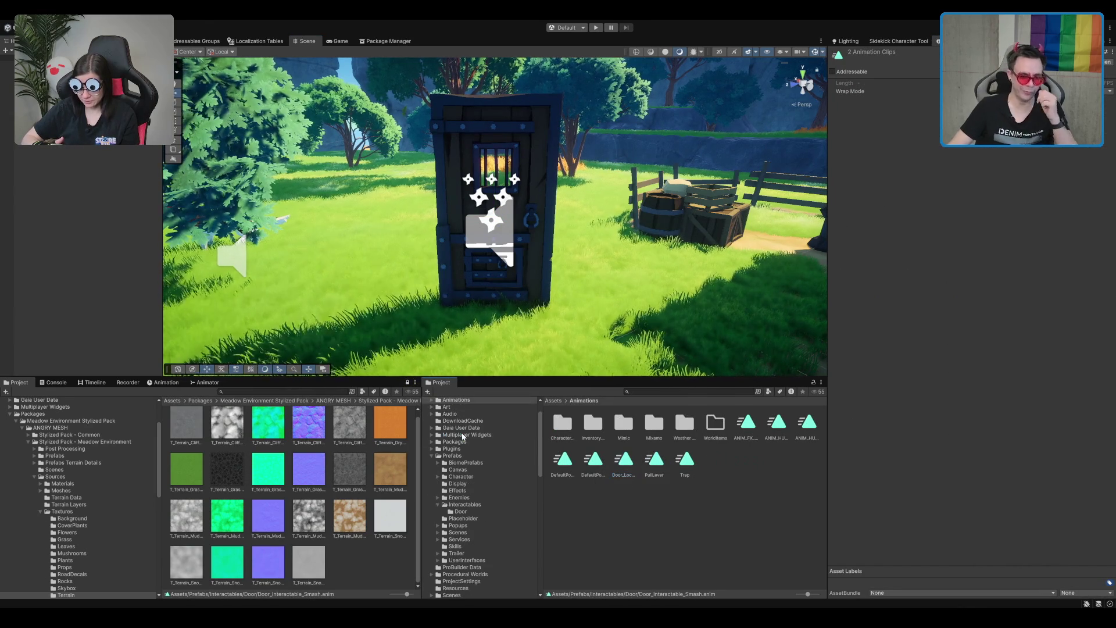
left_click(461, 511)
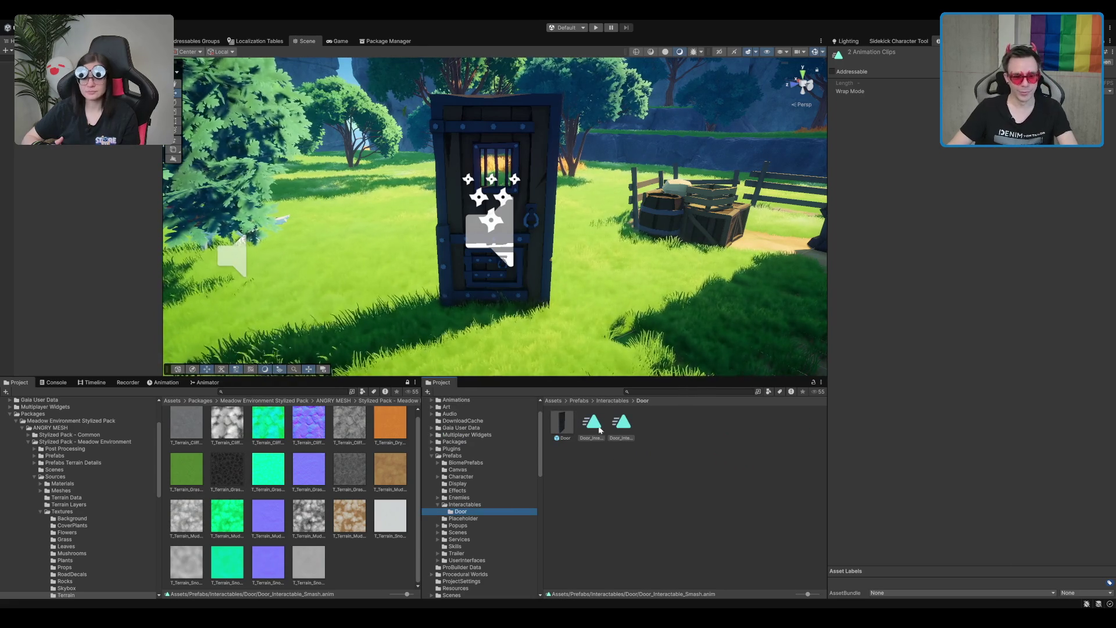
- Remove the Animation component from the door
left_click(540, 202)
right_click(1040, 362)
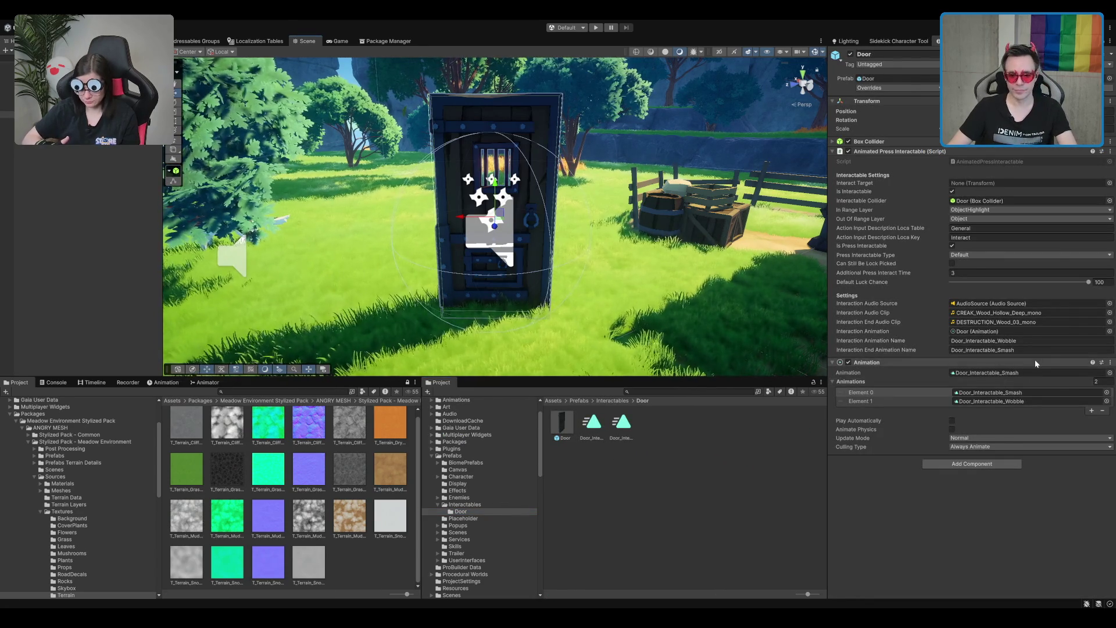
left_click(1055, 390)
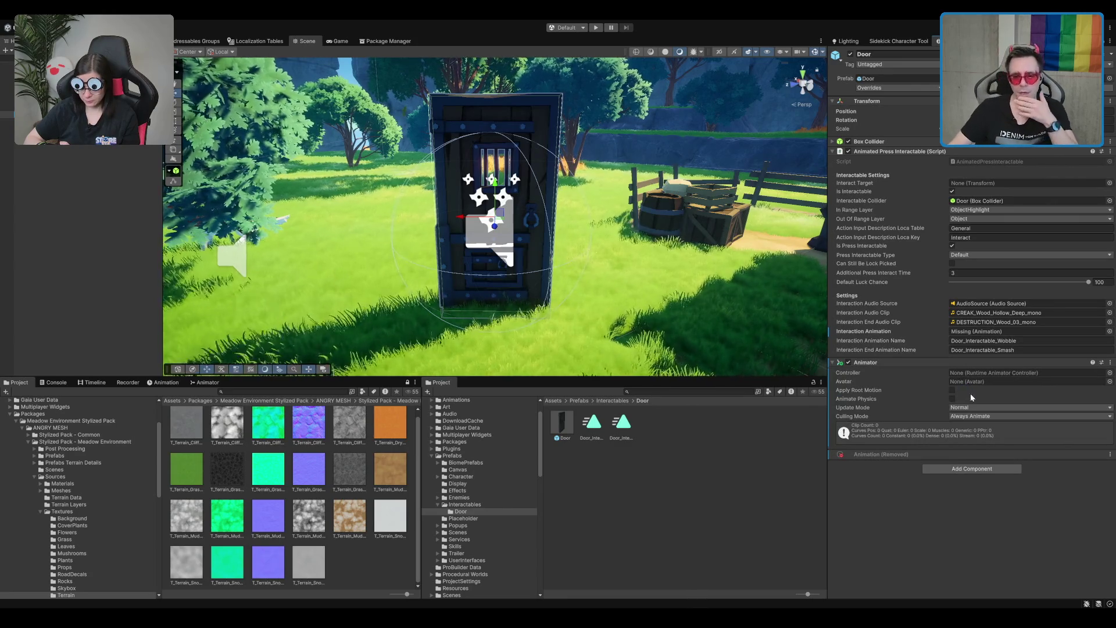
- Create a DoorAnimator controller, assign it to the door's Animator, and set Culling Mode to Cull Completely
left_click(760, 423)
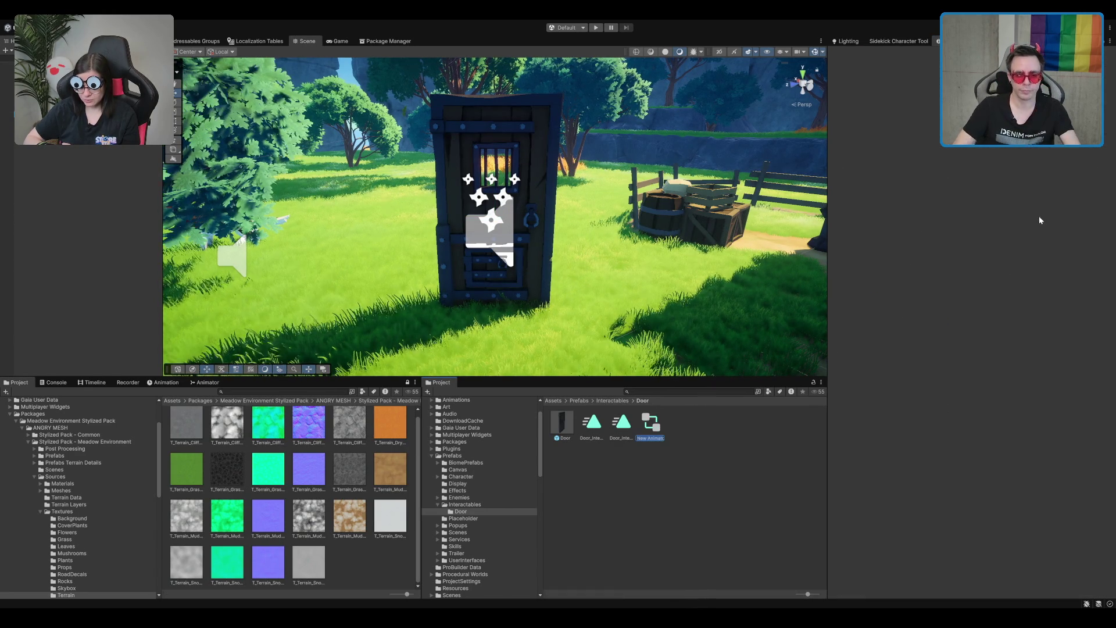
type("DoorAnimator")
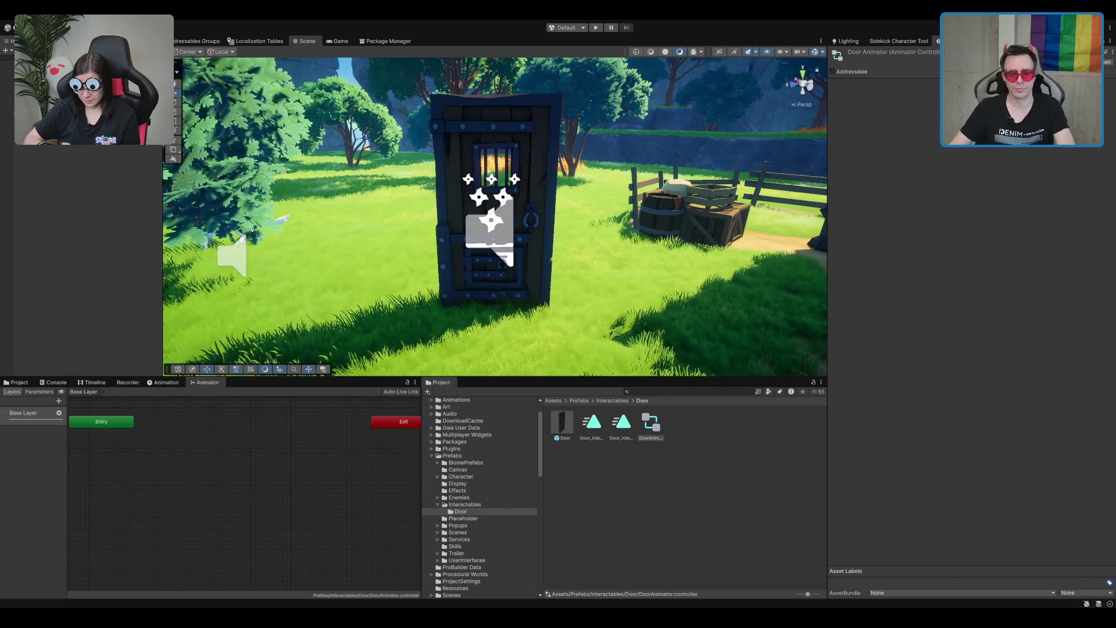
left_click(523, 279)
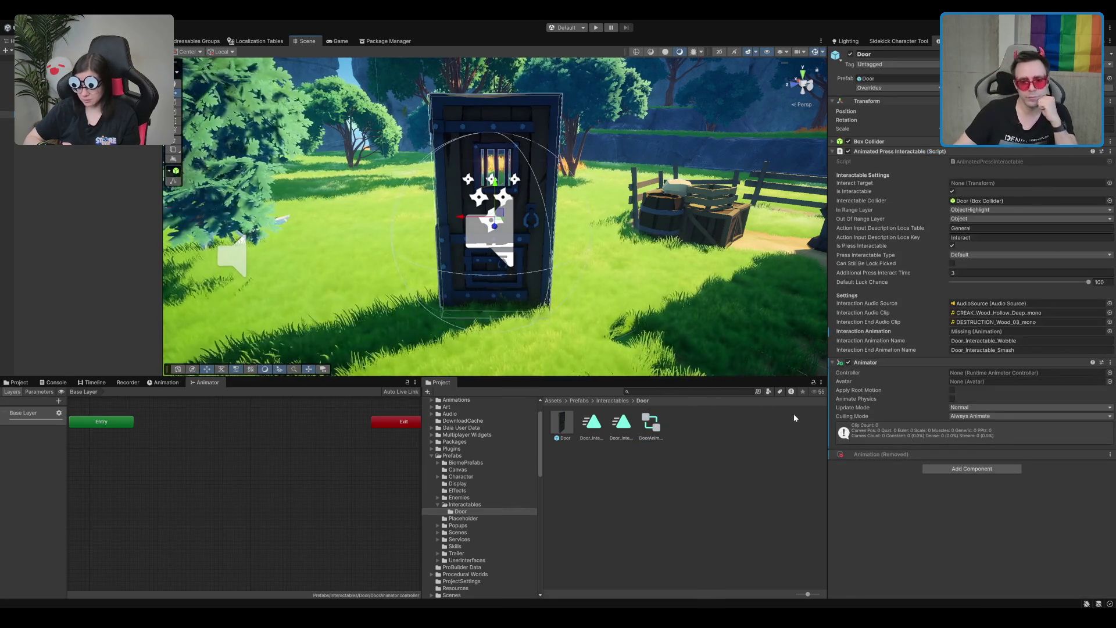
left_click_drag(1028, 369, 1011, 368)
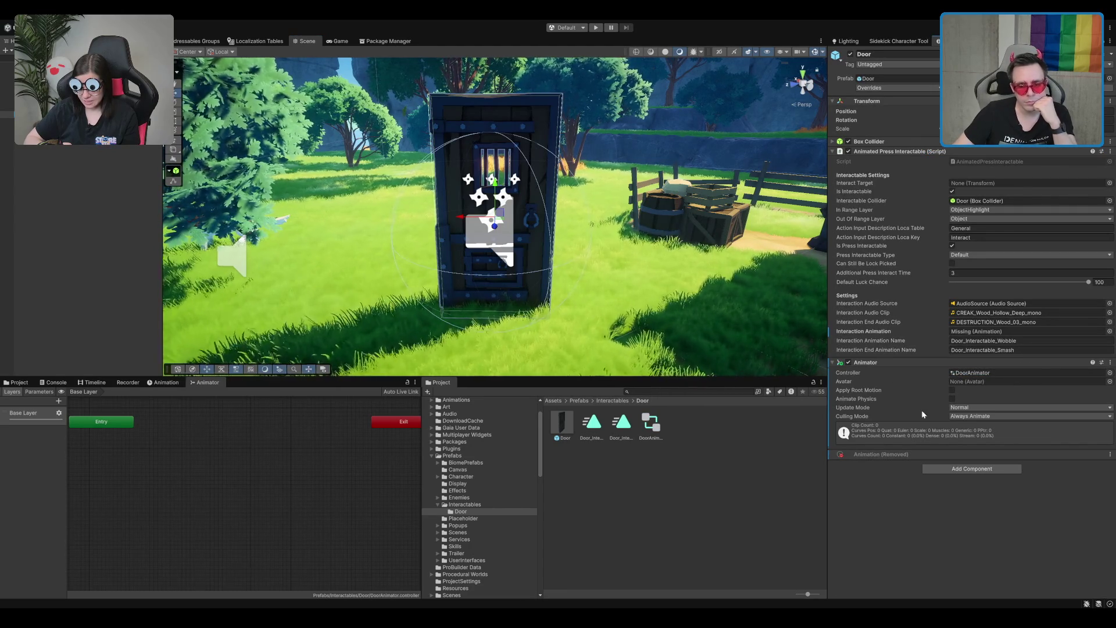
left_click(988, 415)
left_click(975, 444)
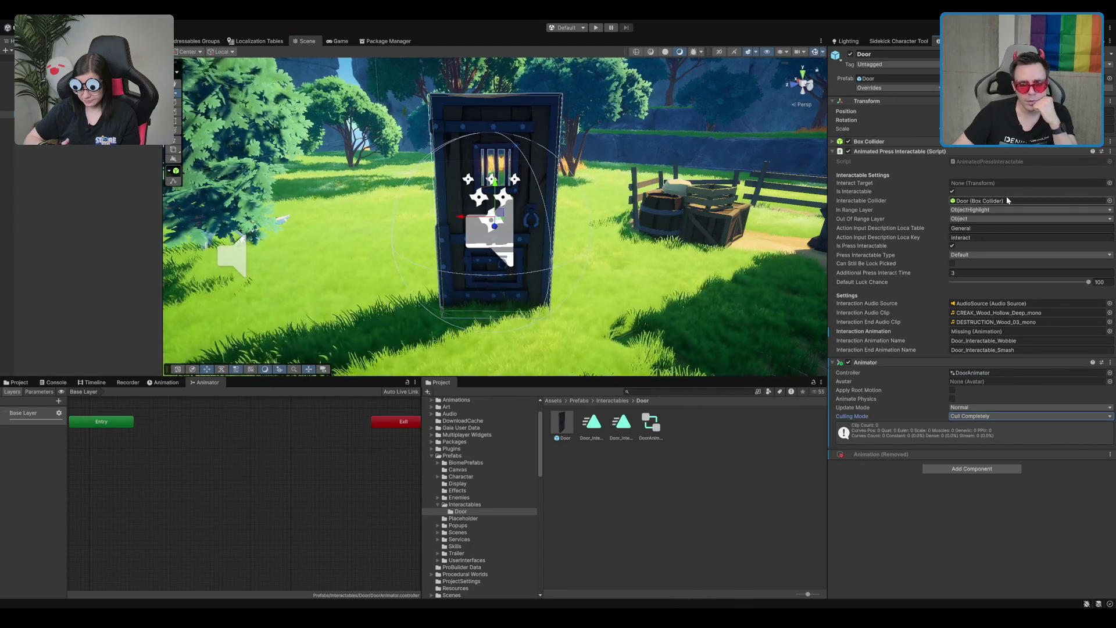
- In the interaction script, change the line 14 field type from Animation to Animator
double_click(985, 162)
left_click(374, 195)
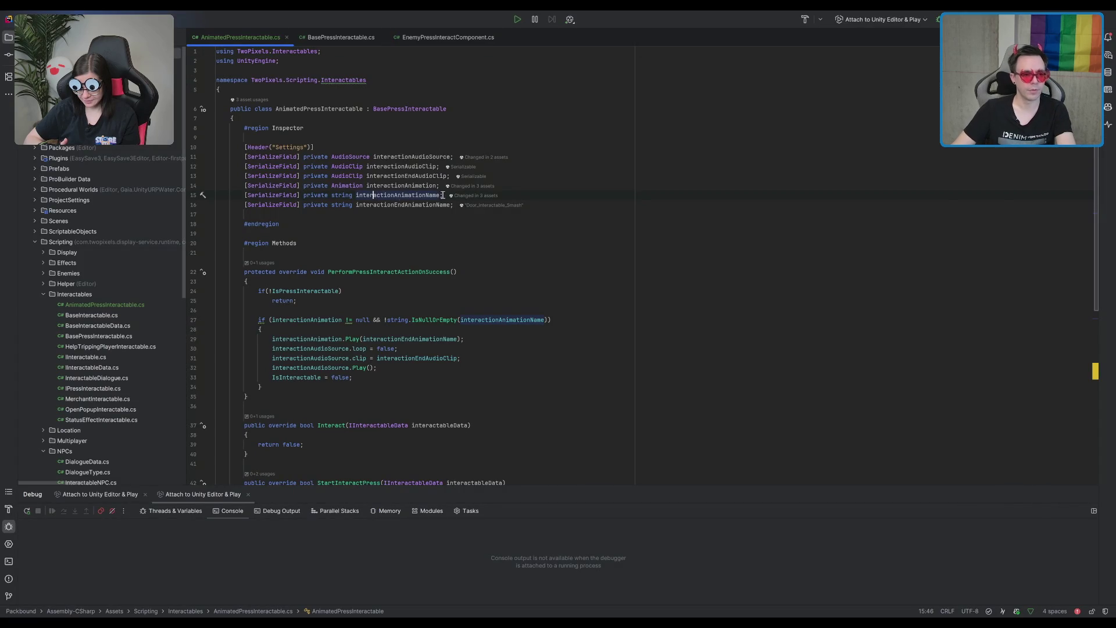
left_click(337, 195)
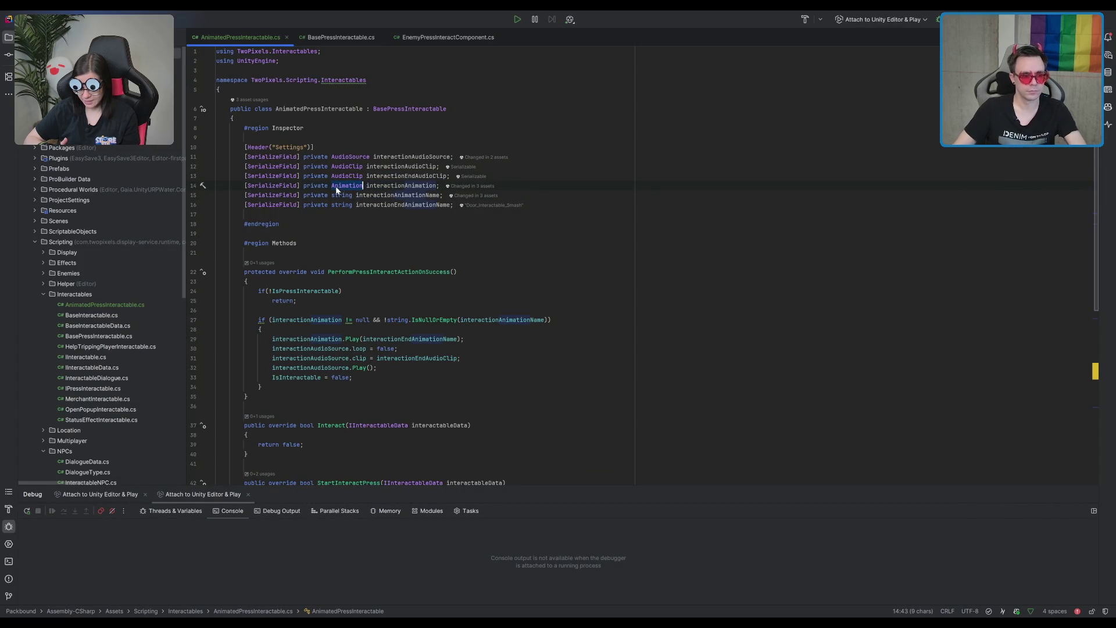
double_click(338, 186)
type("Animator")
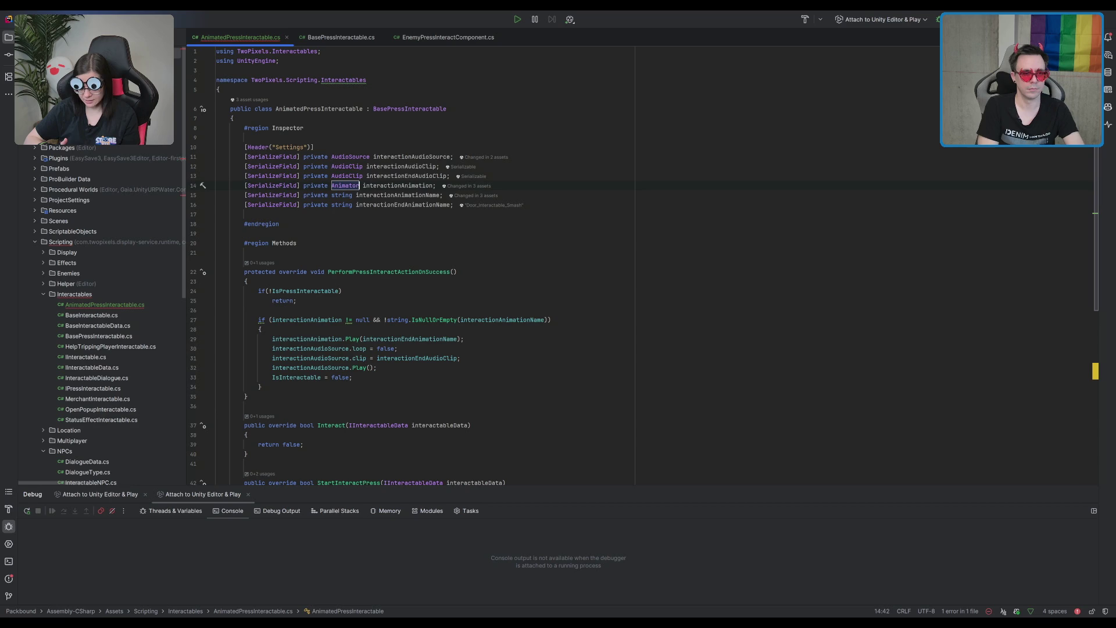
left_click(433, 186)
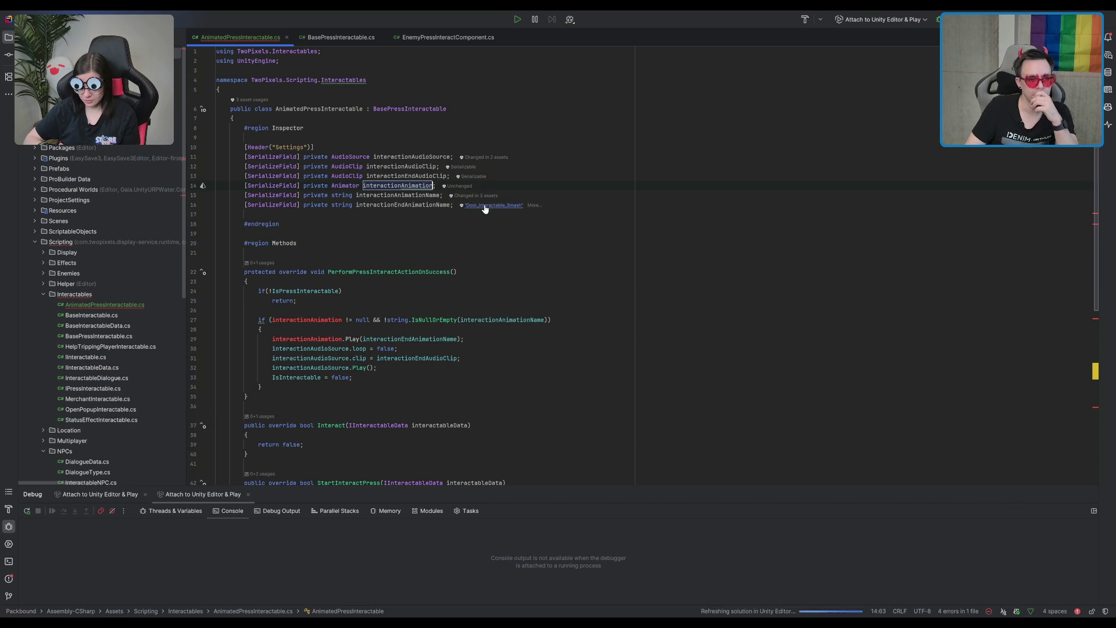
- Rename the fields to interactionParameterName and interactionEndParameterName
left_click(395, 196)
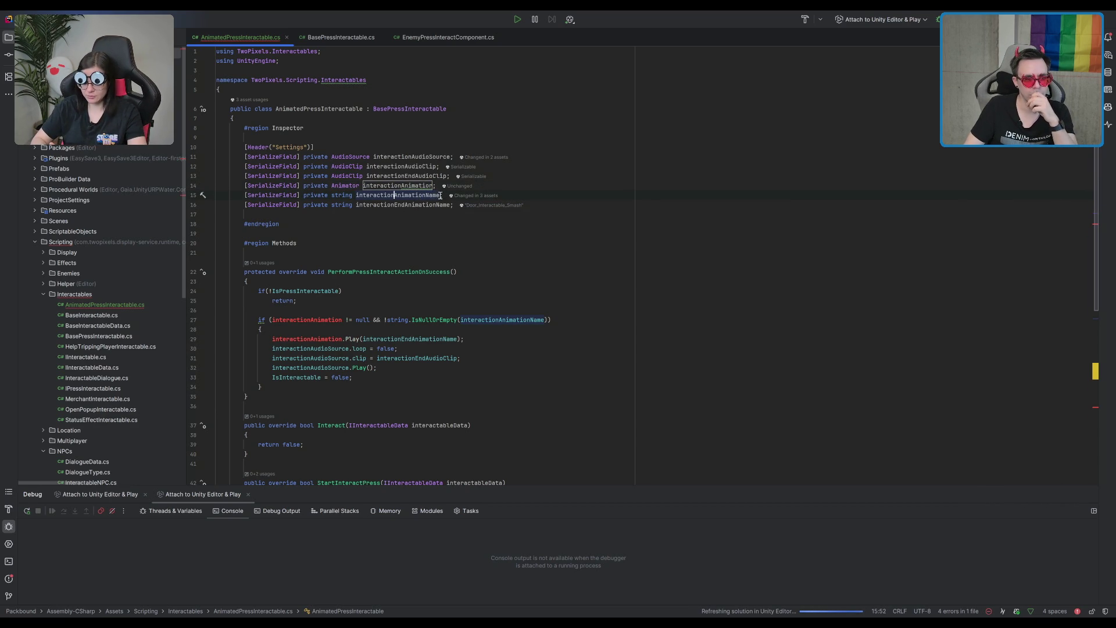
left_click_drag(407, 196, 403, 198)
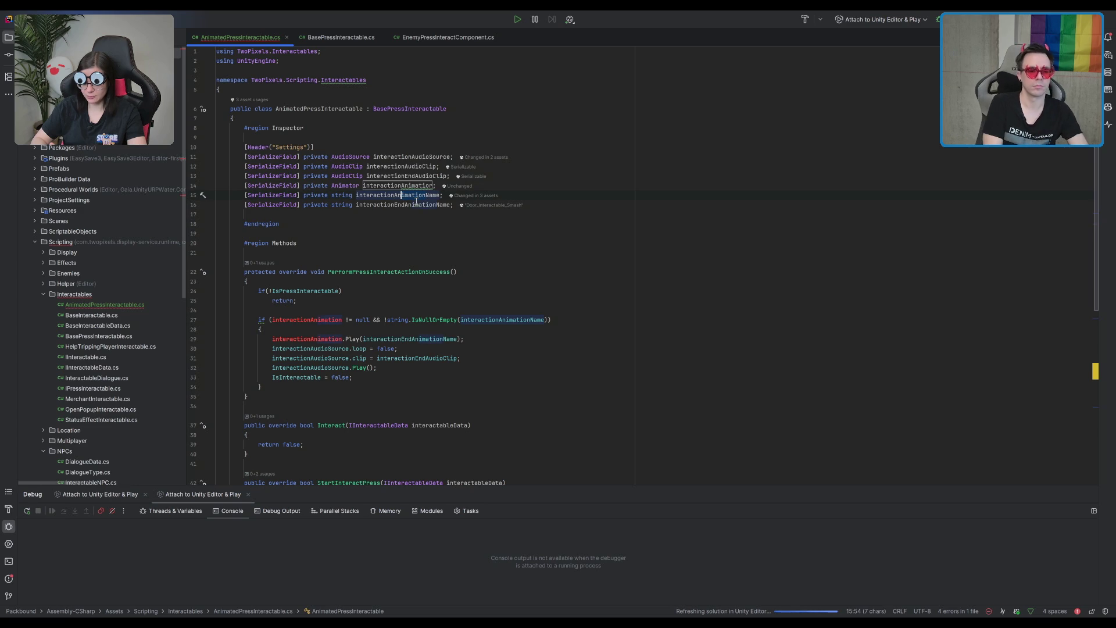
key("BackSpace")
key("BackSpace")
key("BackSpace")
type("Parameter")
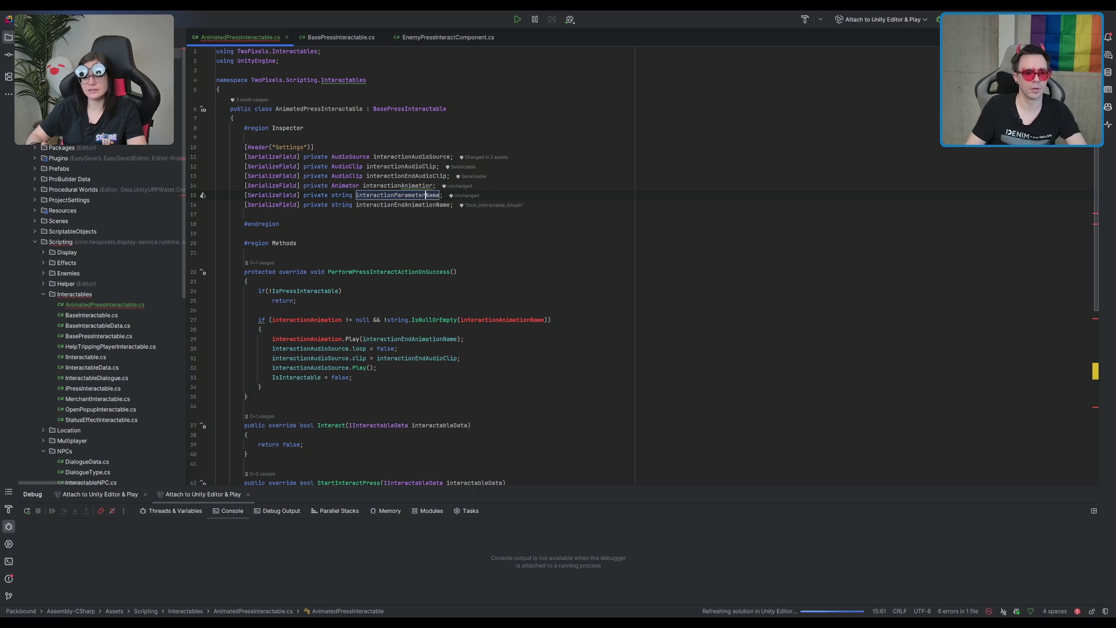
double_click(418, 195)
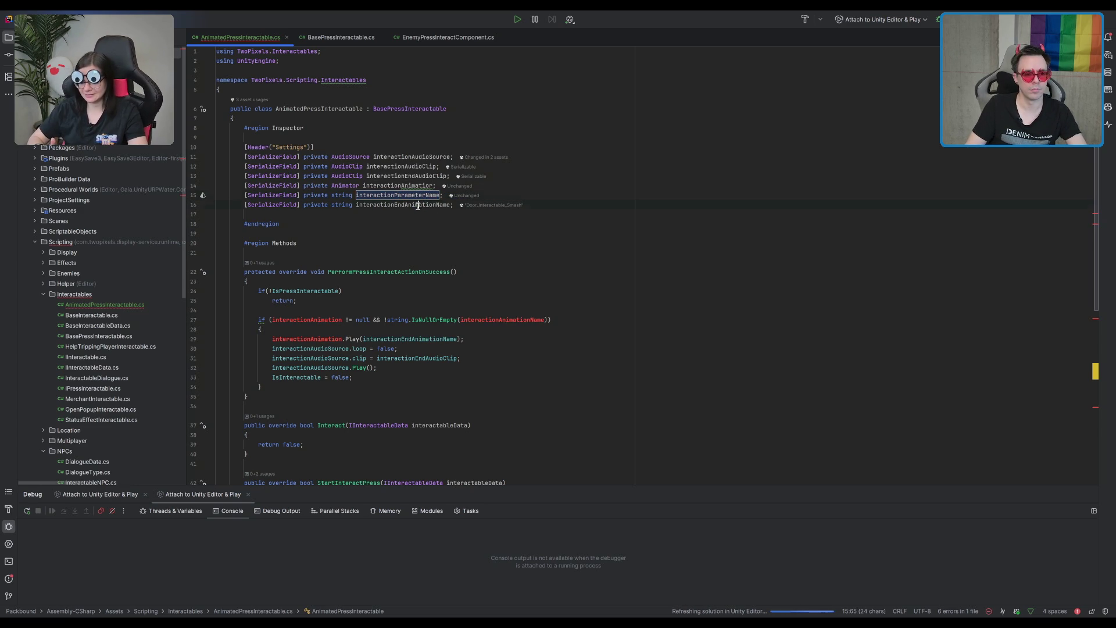
left_click(419, 205)
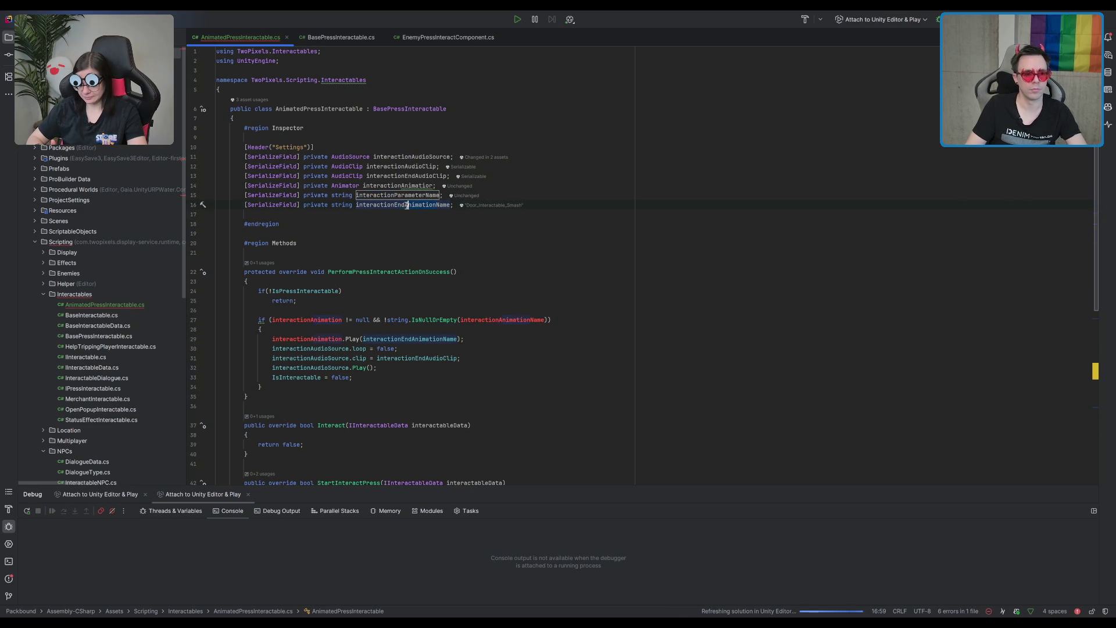
key("BackSpace")
key("BackSpace")
key("BackSpace")
key("Delete")
key("Delete")
key("Delete")
type("Parame")
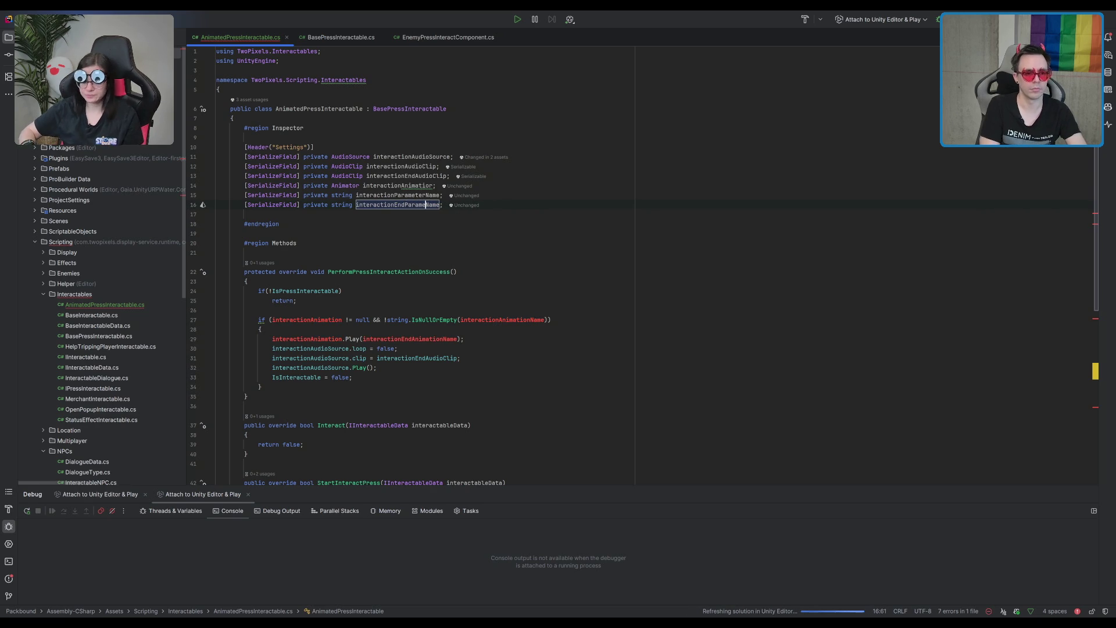
type("ter")
left_click(581, 207)
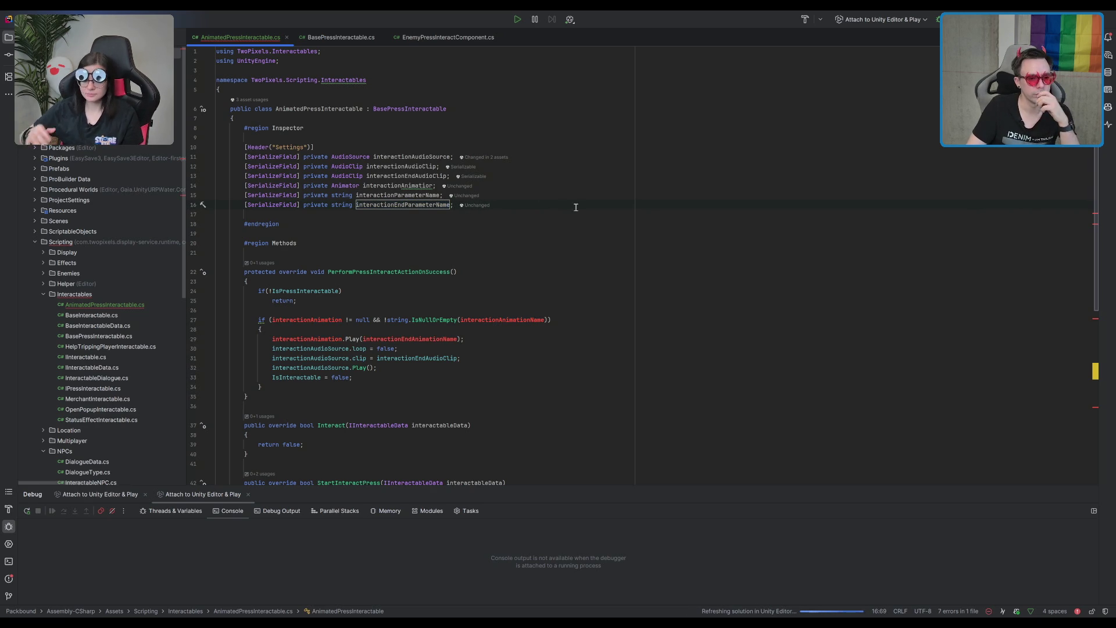
- Review the field lines and interactionEndAudioClip usages, undoing a trial edit of the Animator type
left_click(512, 212)
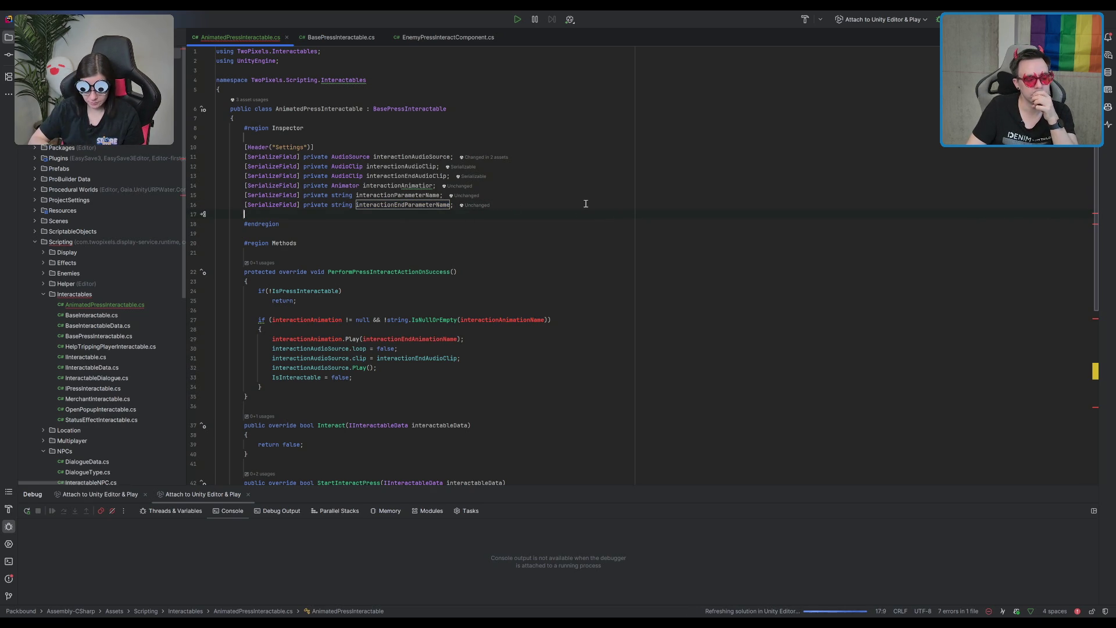
left_click(586, 204)
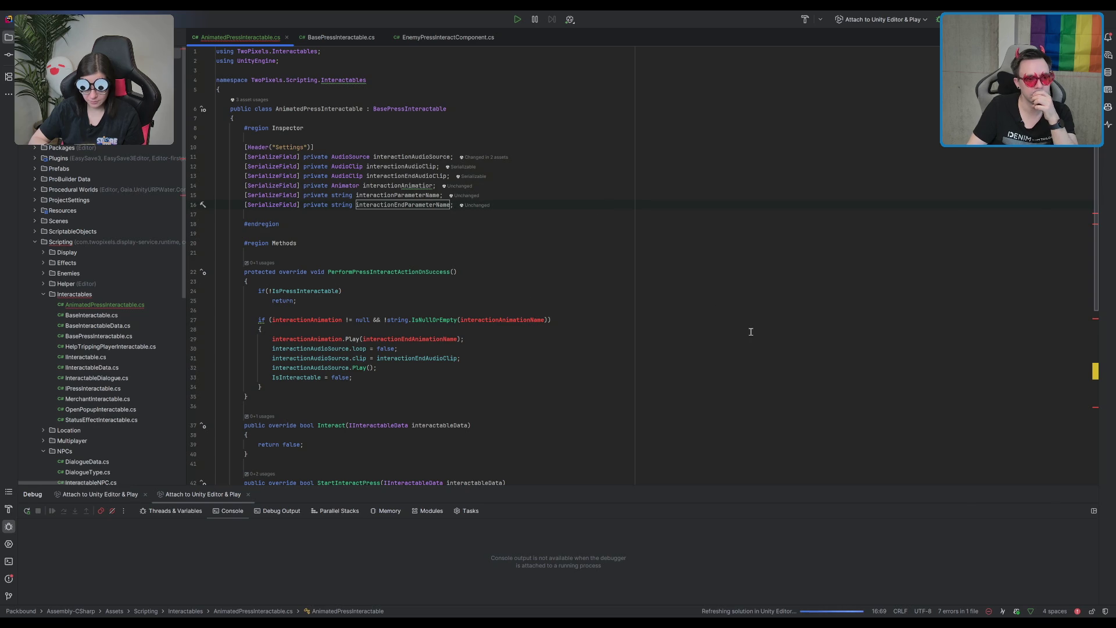
left_click(686, 188)
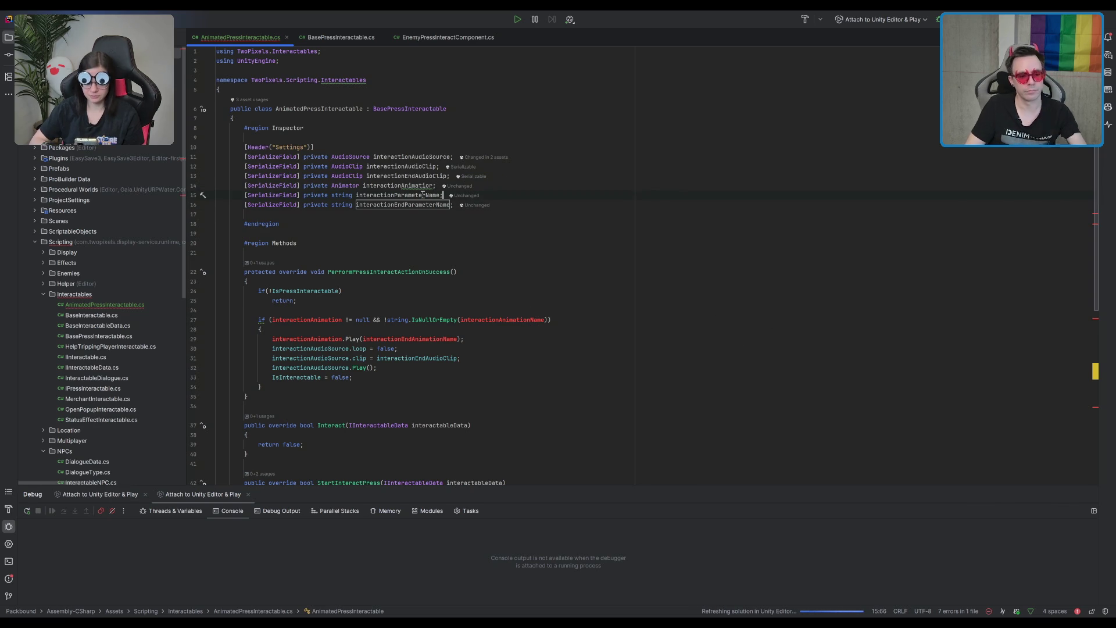
left_click(531, 360)
left_click(405, 358)
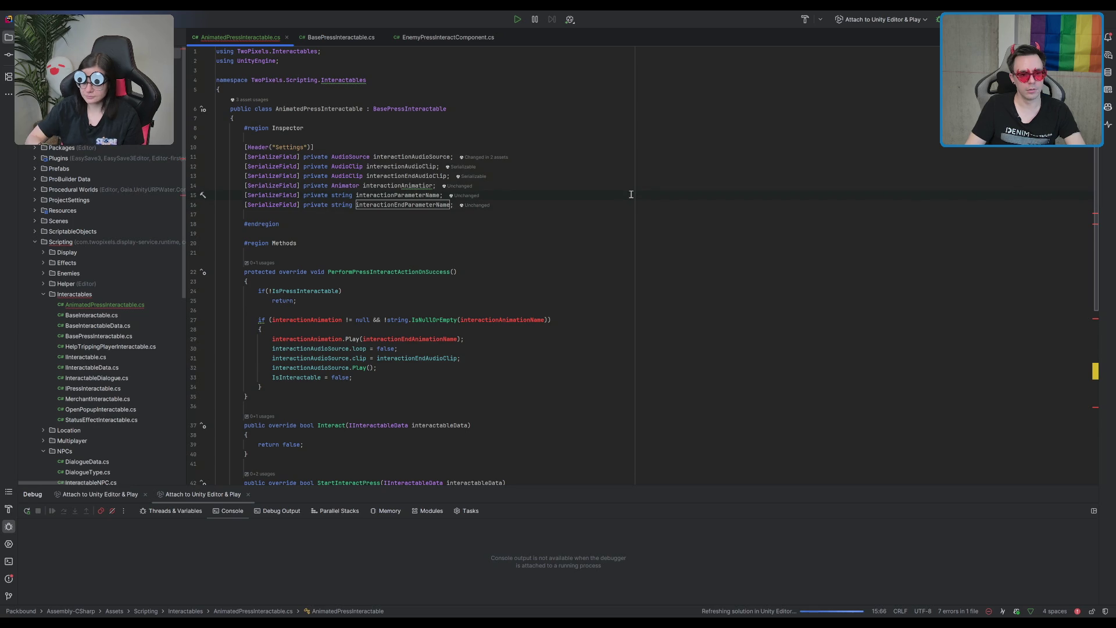
left_click(647, 184)
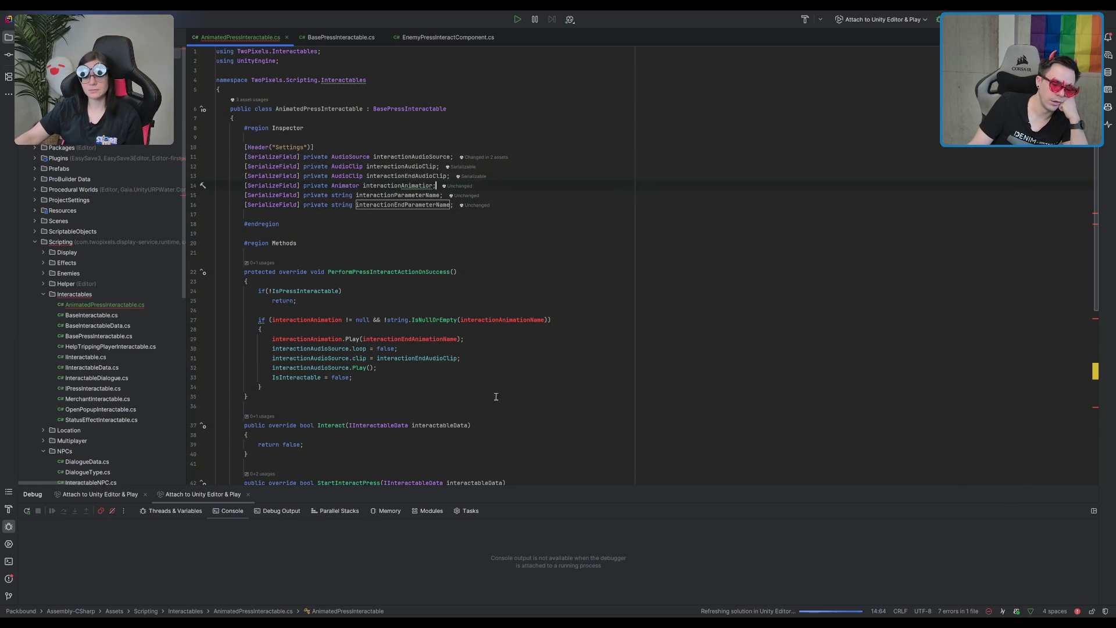
double_click(350, 186)
type("Network")
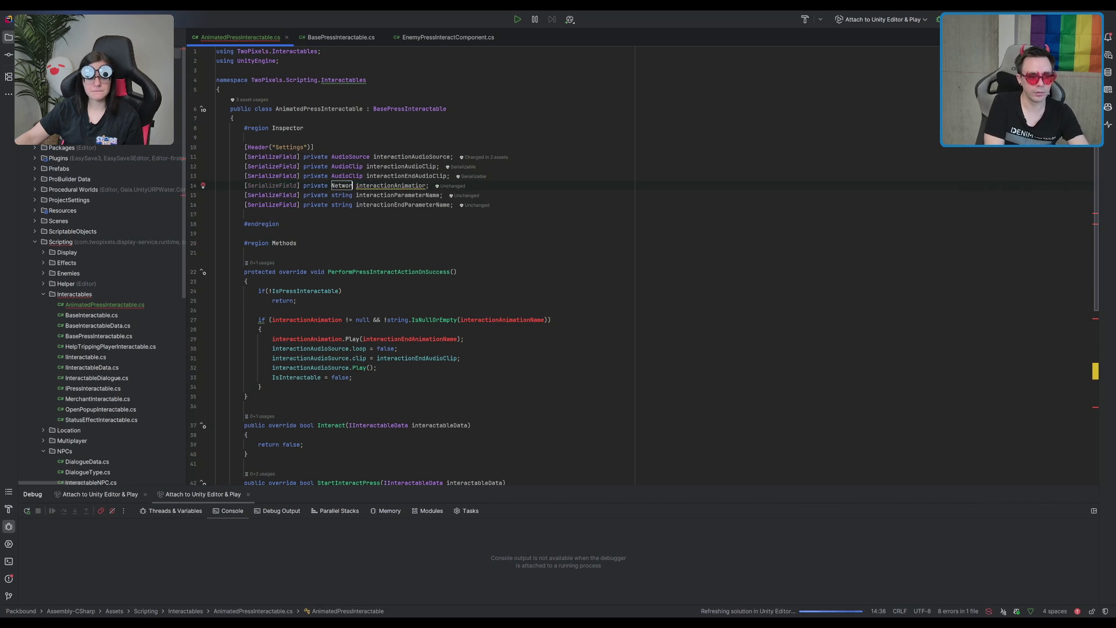
key("ctrl+z")
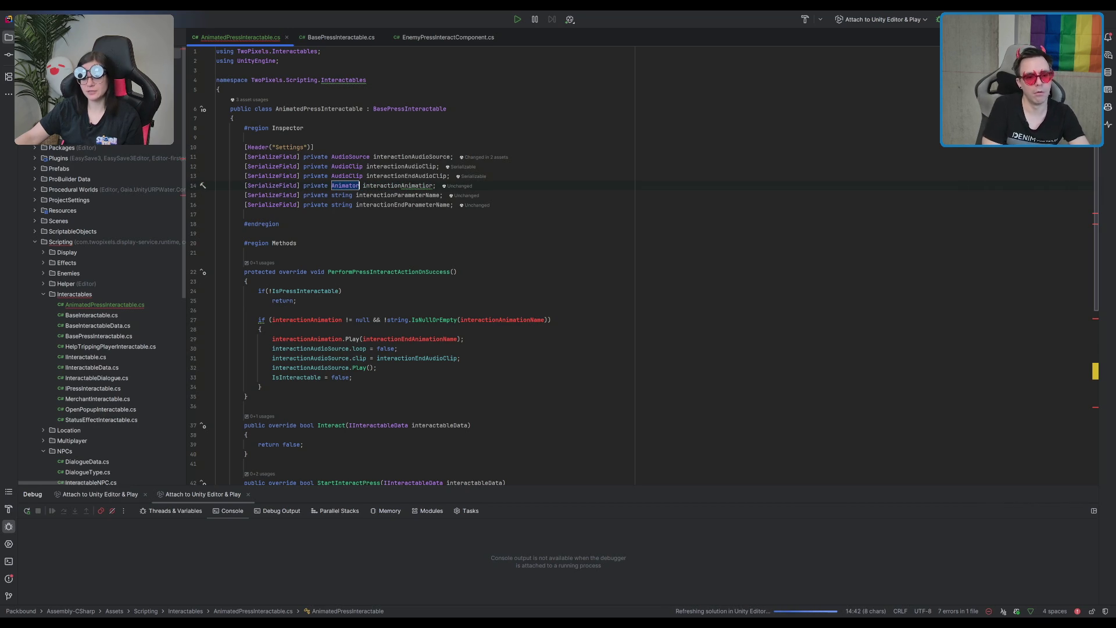
left_click(515, 181)
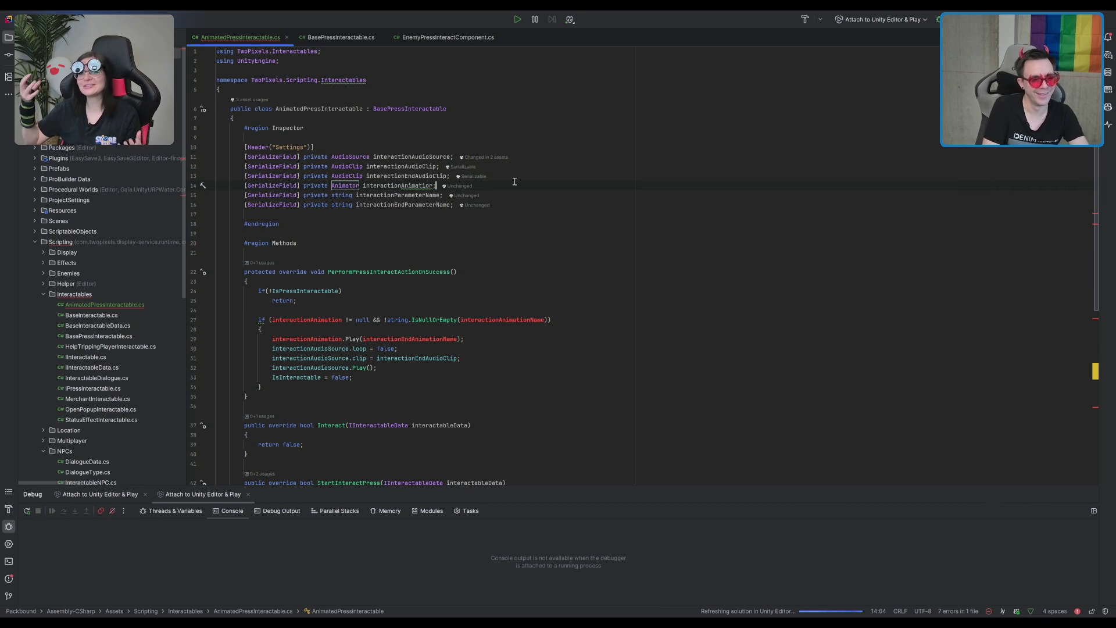
- Add a [SerializeField] NetworkAnimator field interactionAnimatorNetwork, importing Unity.Netcode.Components
key("Return")
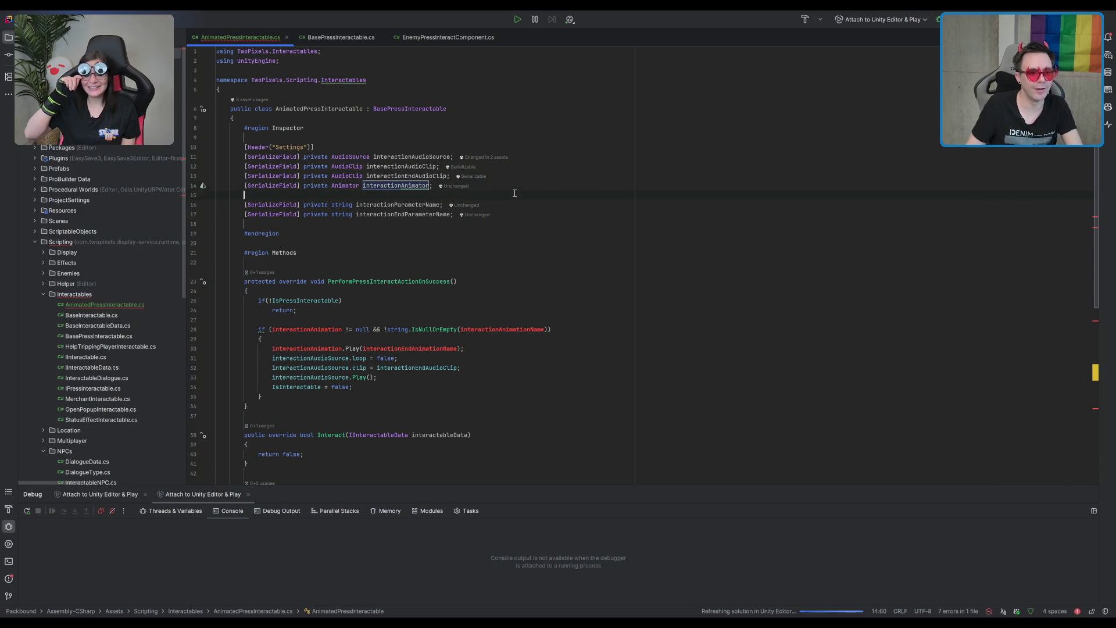
type("[SerializeField] private Netw")
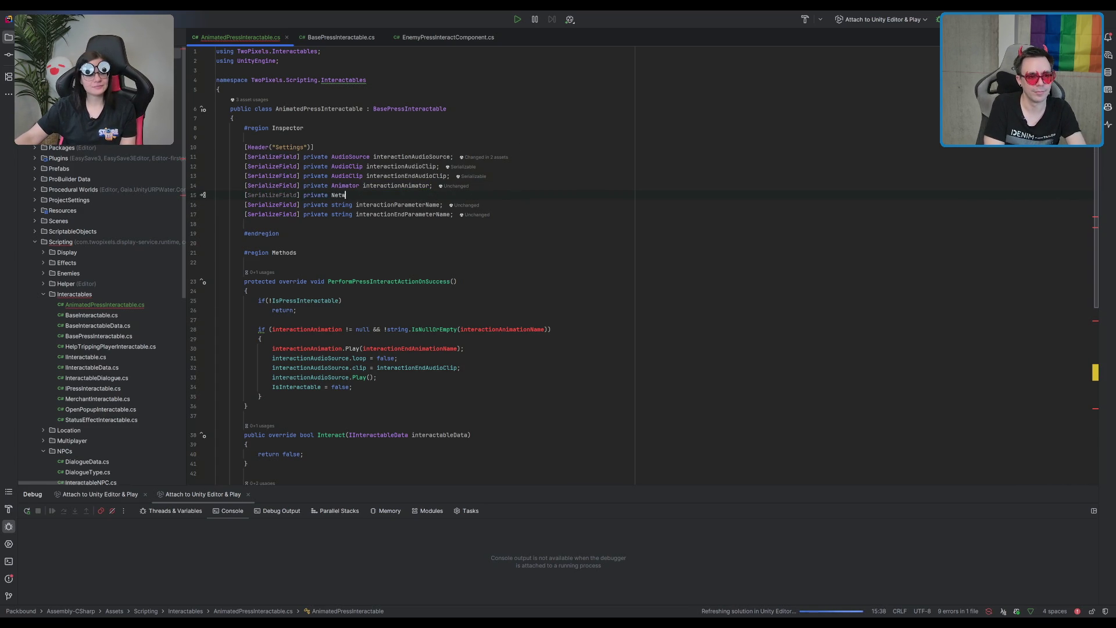
type("nimatin")
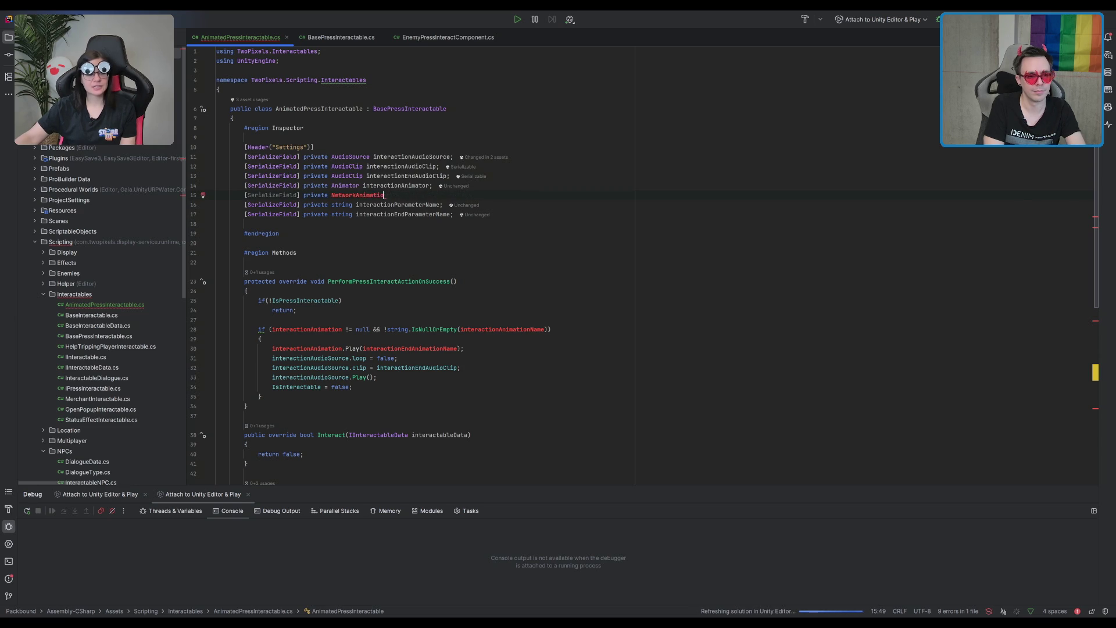
type("or")
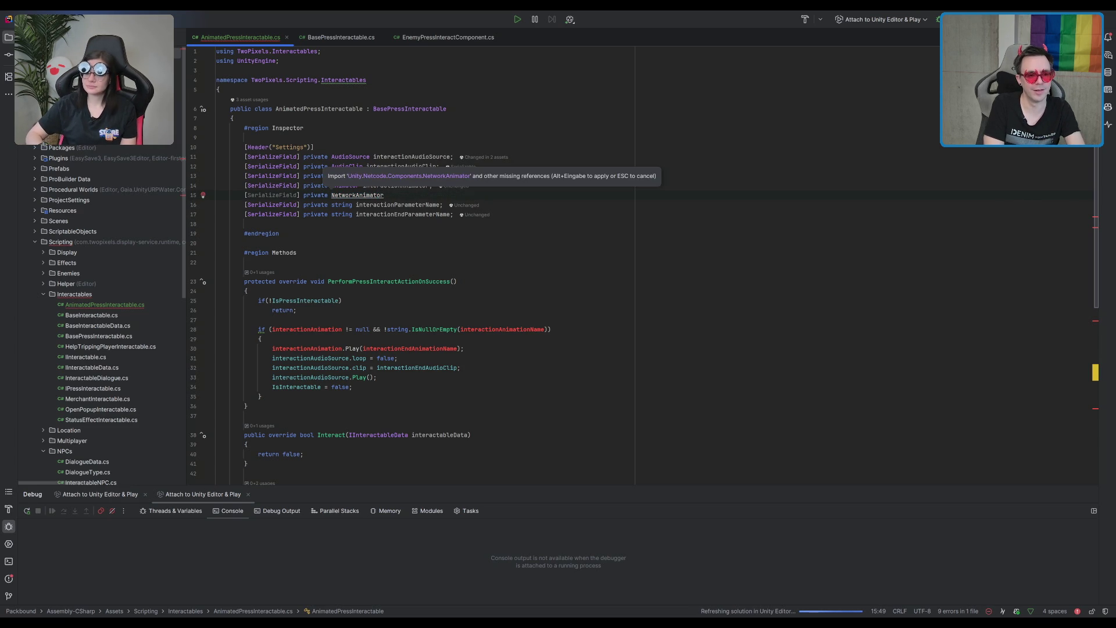
key("alt+Return")
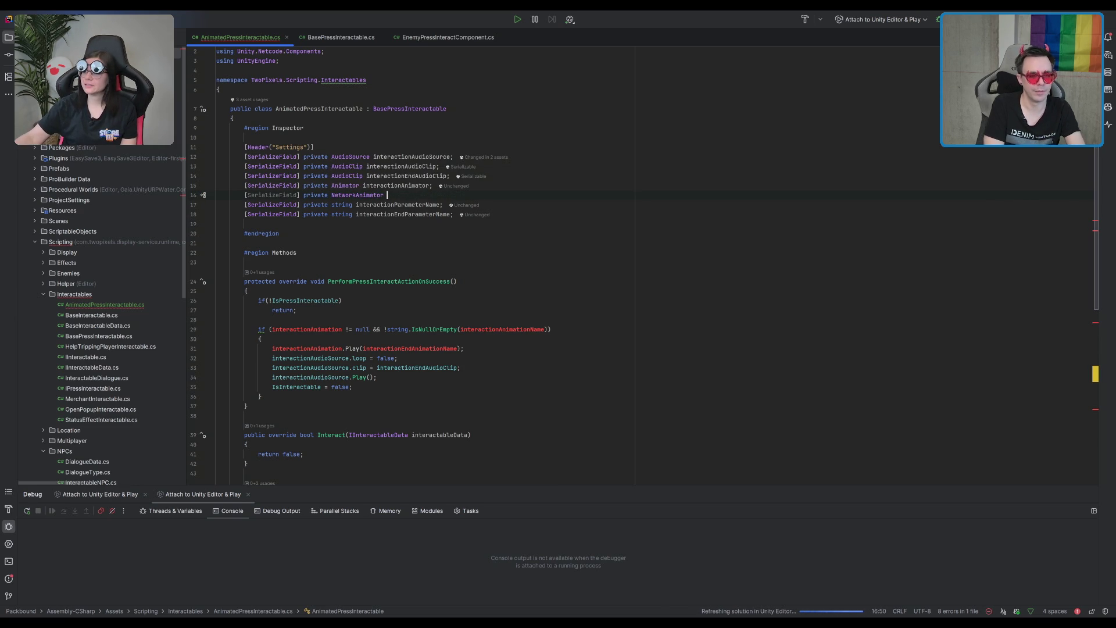
type("inter")
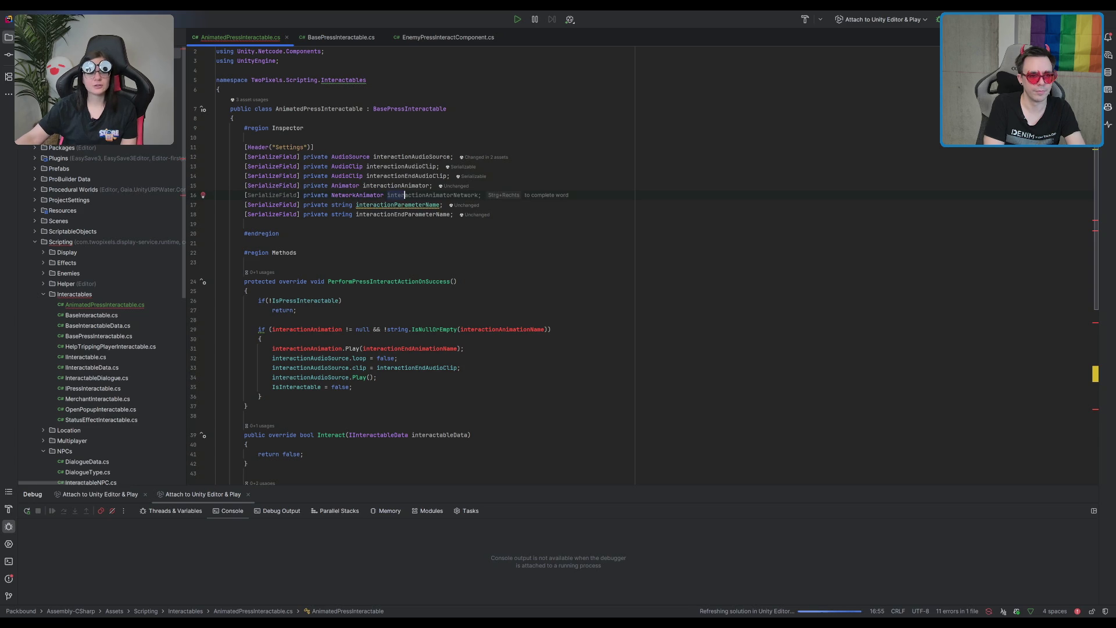
key("Tab")
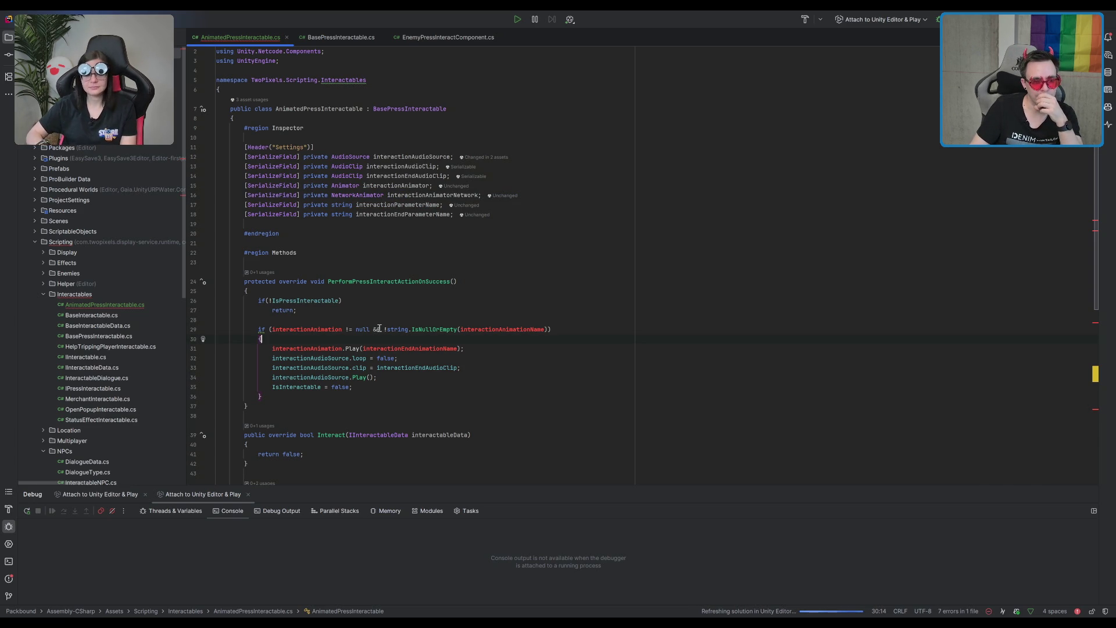
- Remove the if wrapper around the end-animation and audio block in the success handler
left_click_drag(354, 386, 274, 348)
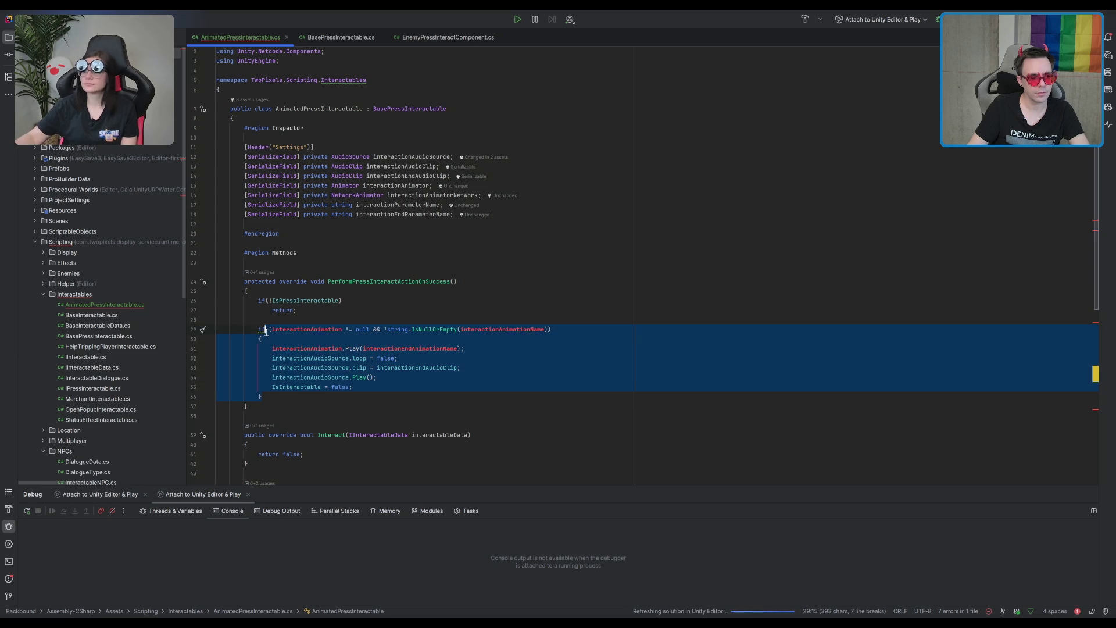
key("ctrl+z")
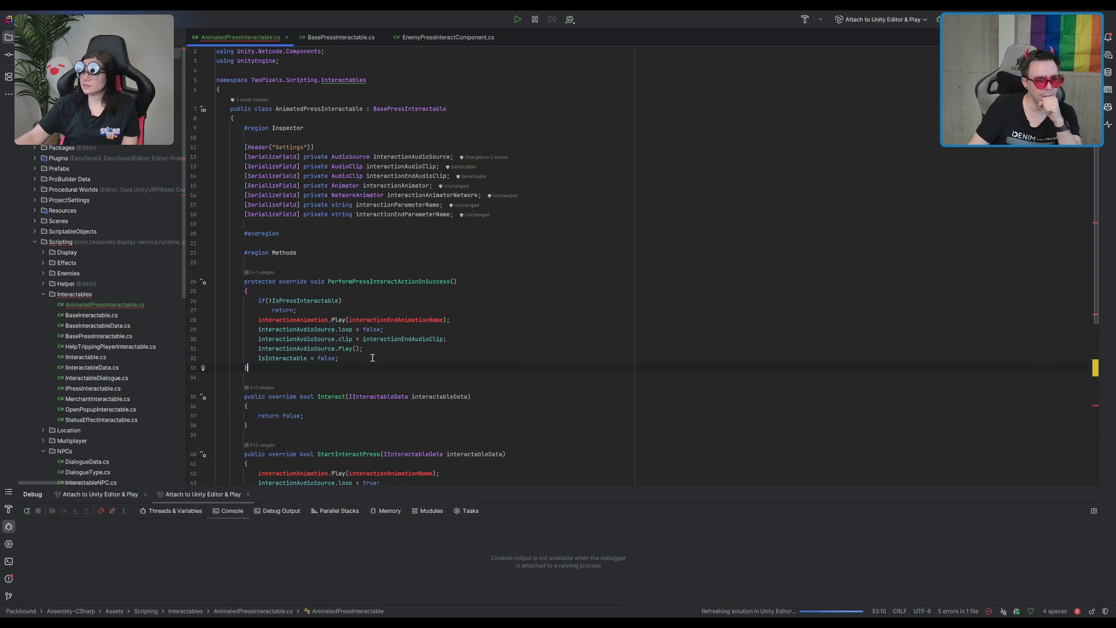
left_click(419, 331)
left_click(331, 330)
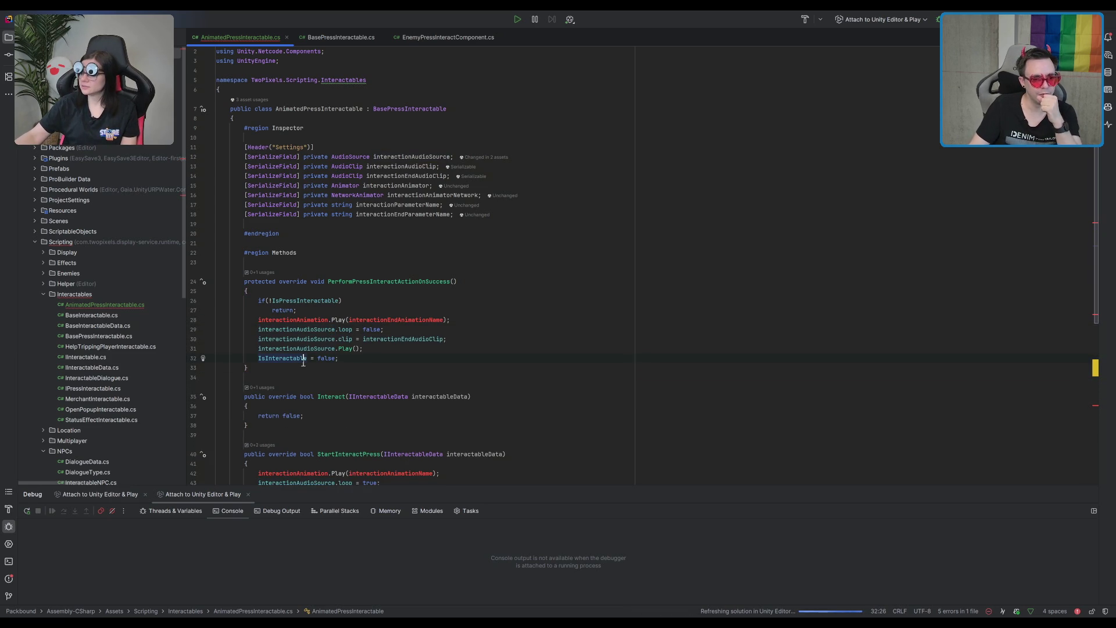
left_click(352, 329)
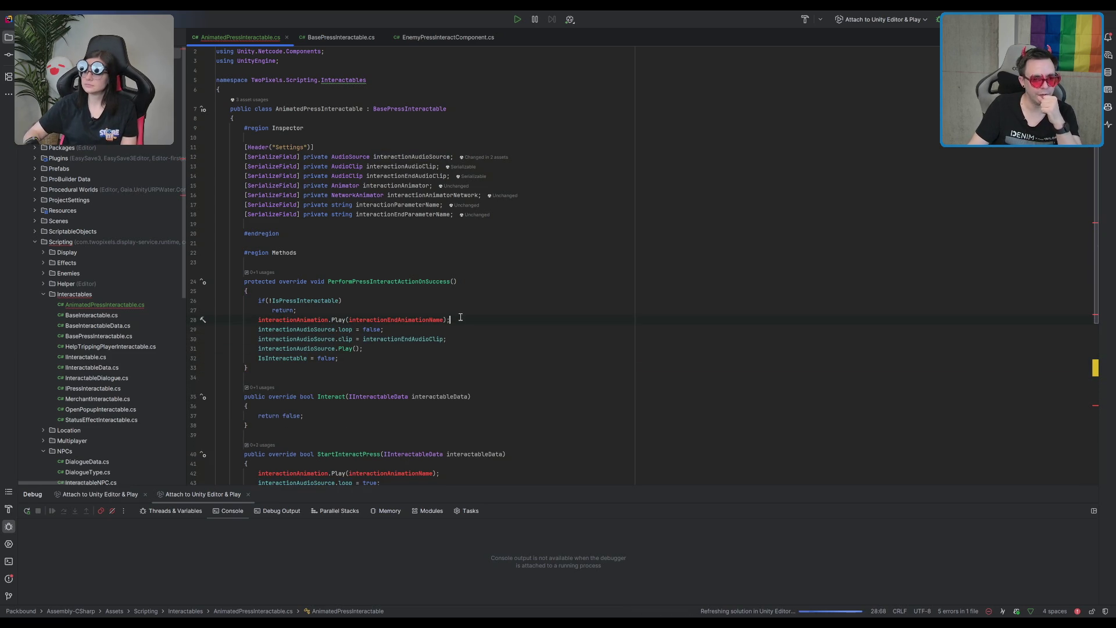
- Replace the old end-animation Play call with interactionAnimatorNetwork.SetTrigger(interactionEndParameterName);
key("shift+Home")
type("int")
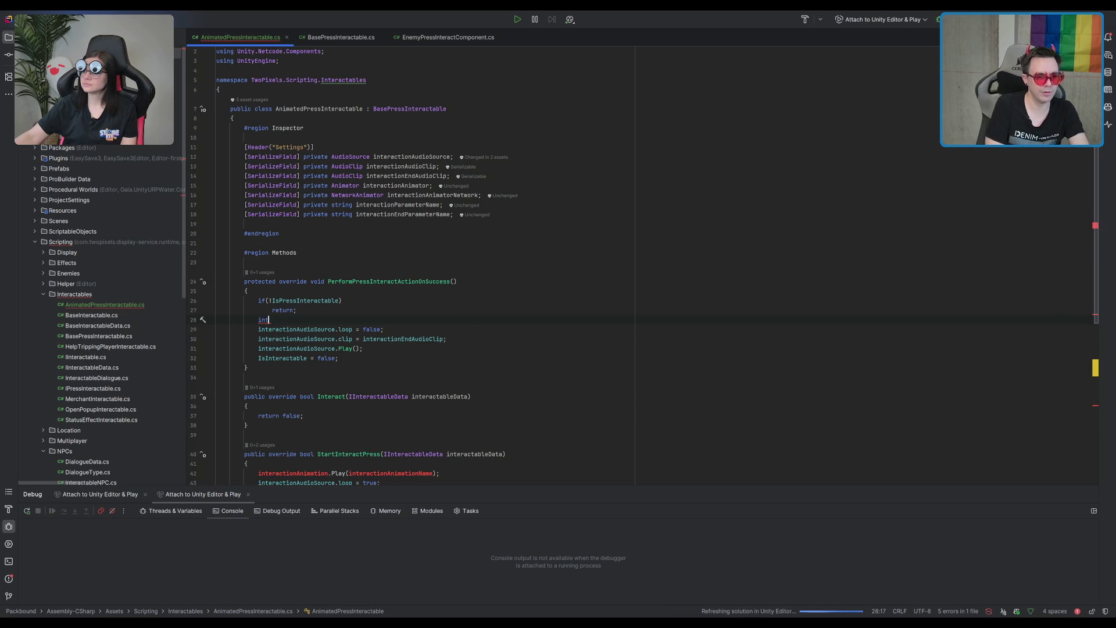
type("animator")
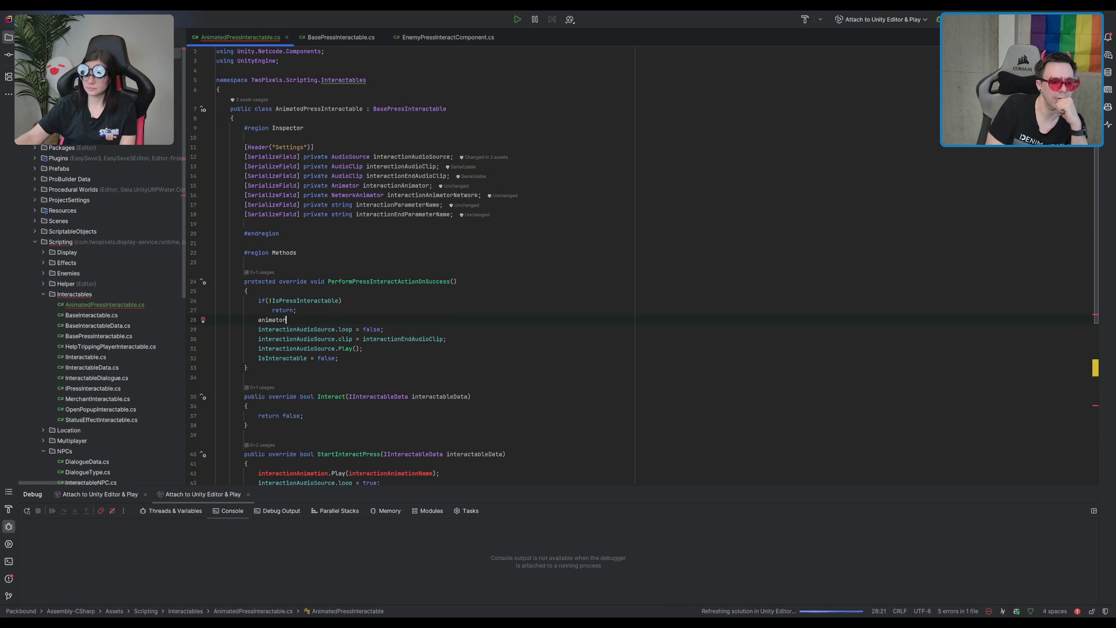
key("Return")
type(".setbo")
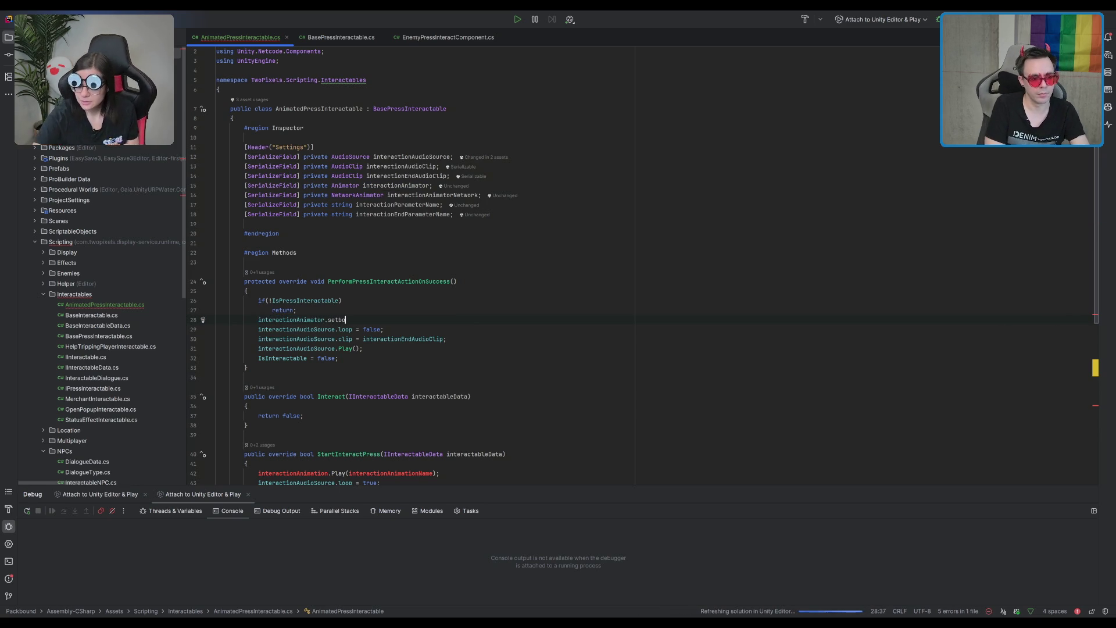
type("ol")
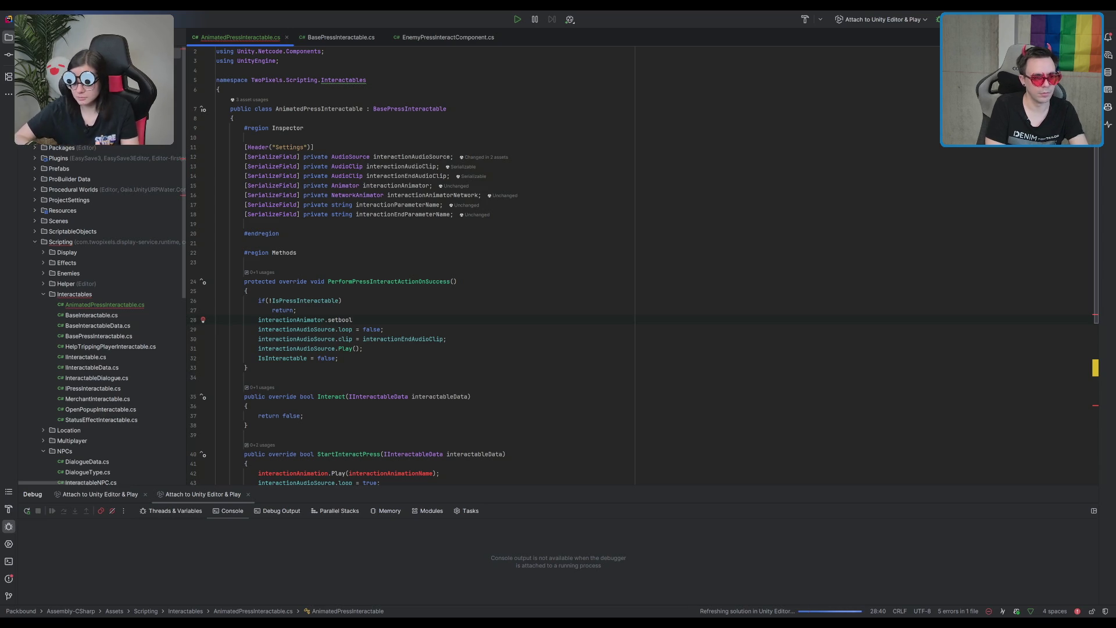
key("Return")
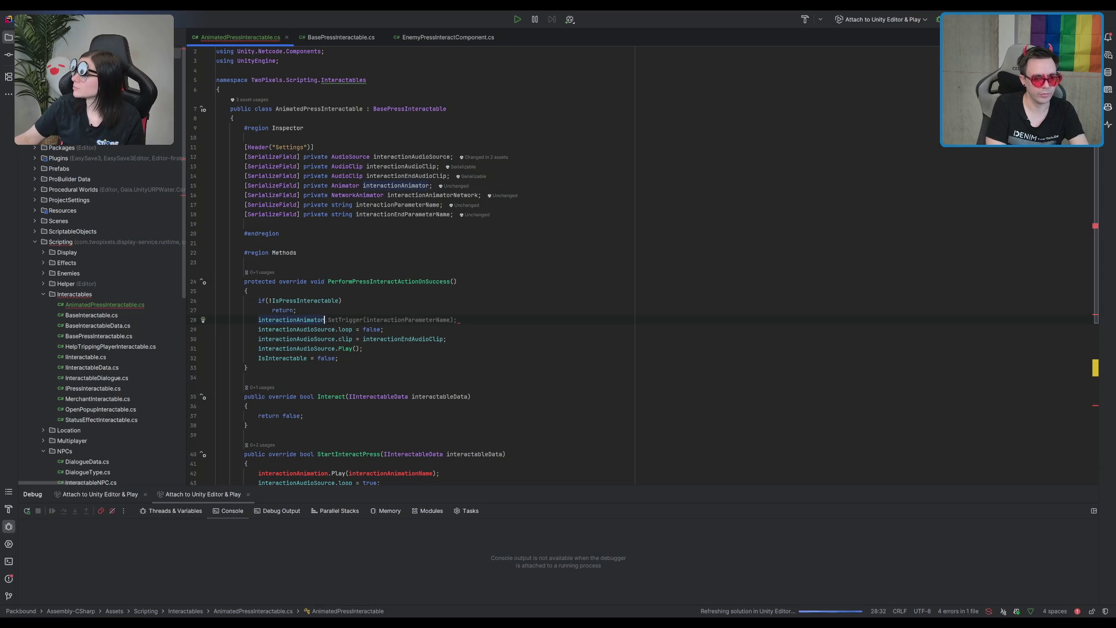
left_click(303, 320)
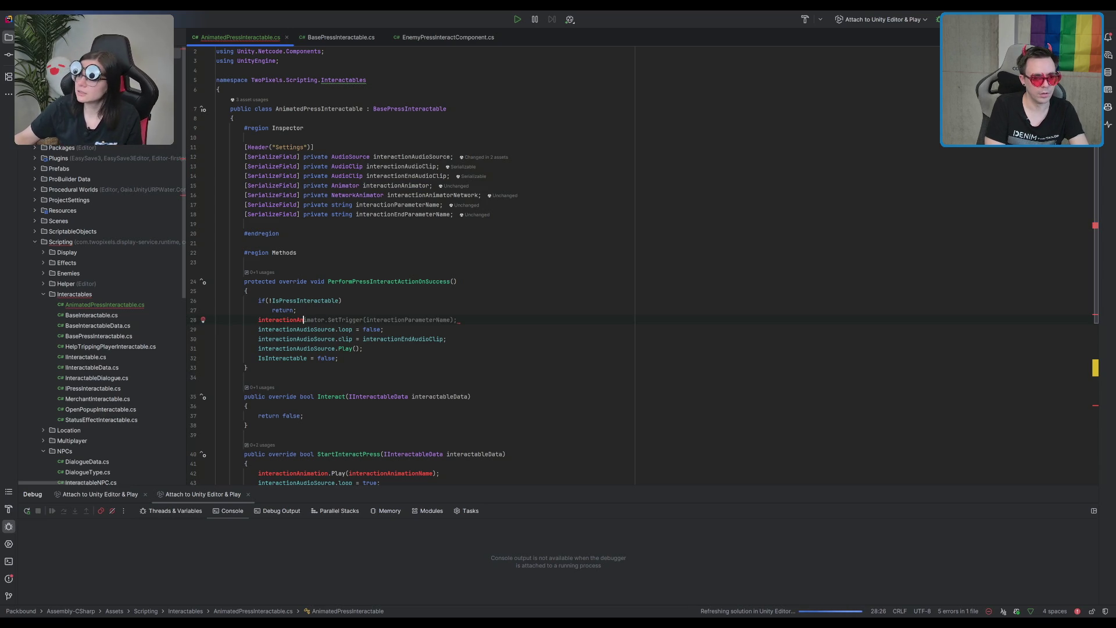
type("m")
key("BackSpace")
key("BackSpace")
key("BackSpace")
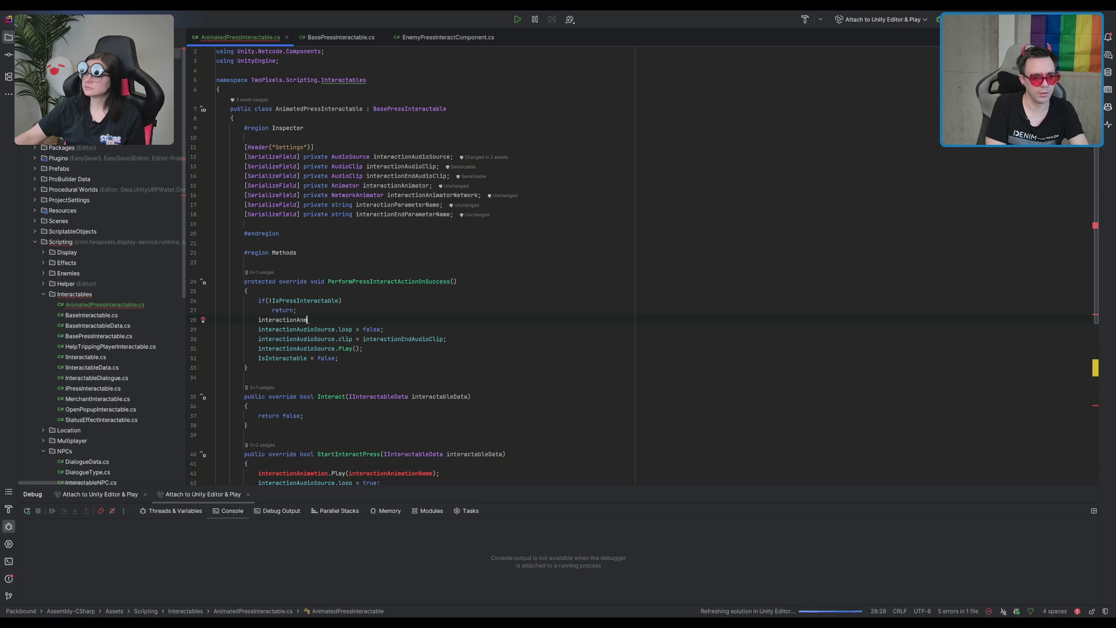
type("imatorNetwork.SetTr")
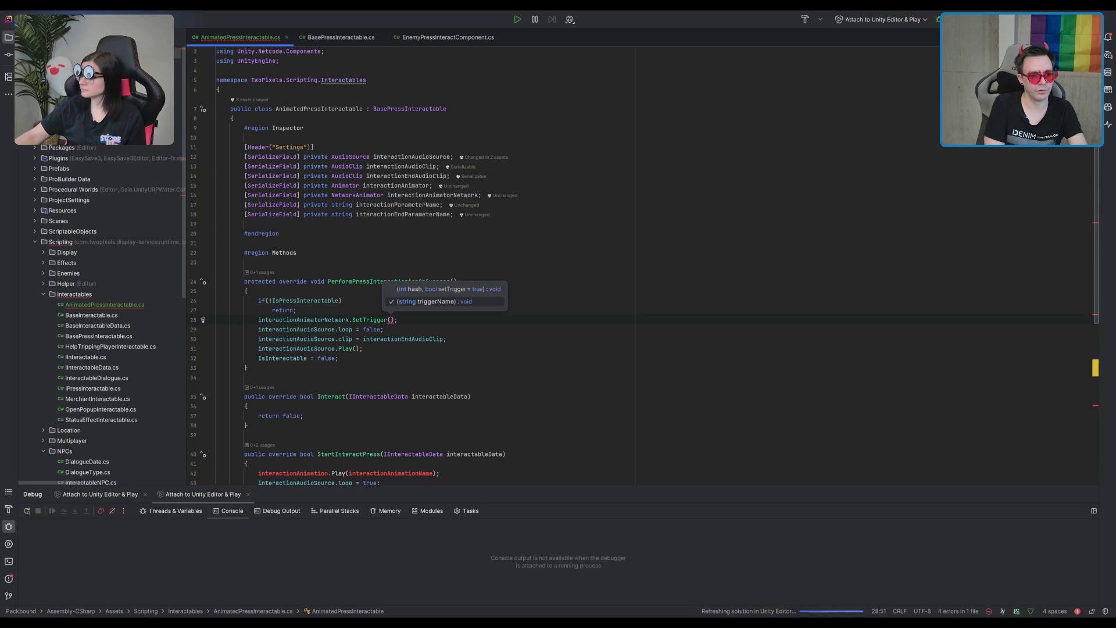
type("igger(interactionEndParameterName)")
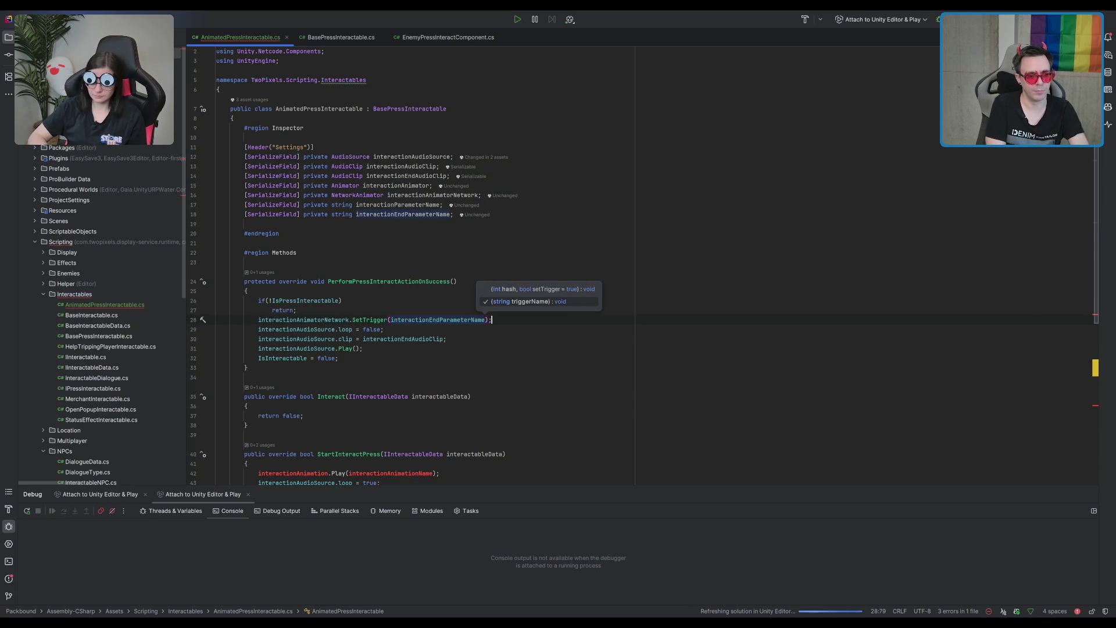
type(";")
- Replace the Play() call in StartInteractPress with an interactionAnimator.SetBool call
scroll(431, 310, "down", 4)
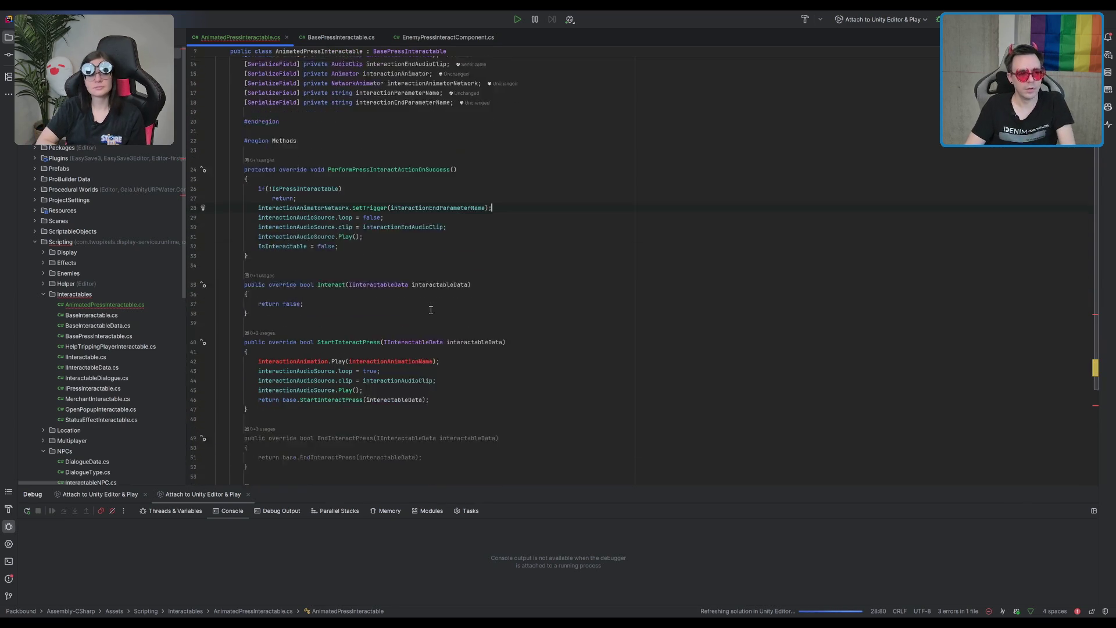
scroll(430, 310, "down", 1)
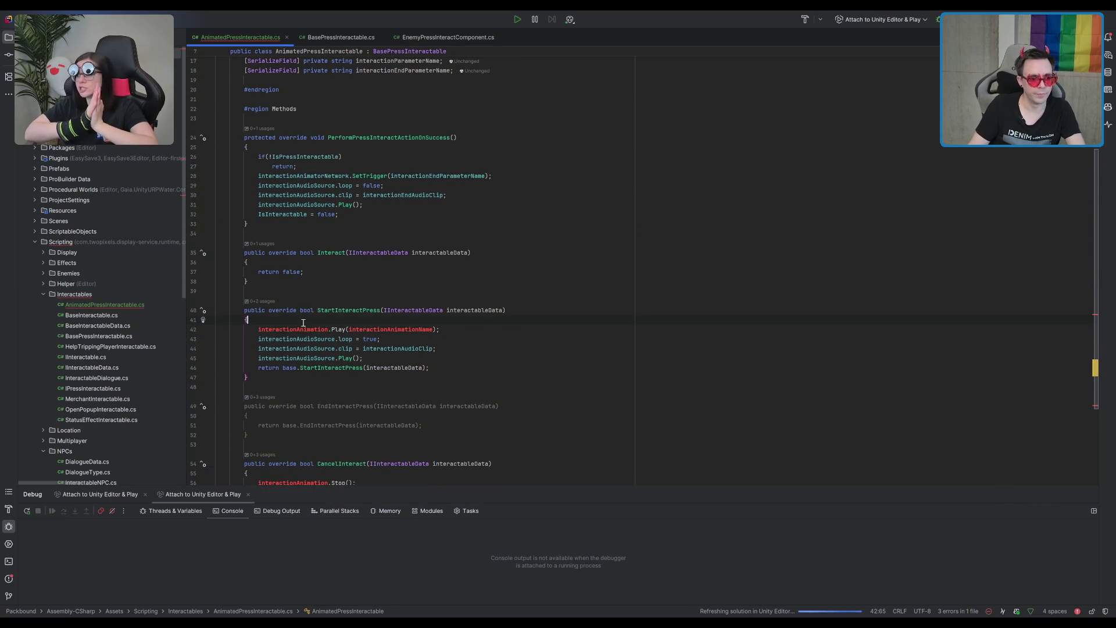
left_click(444, 329)
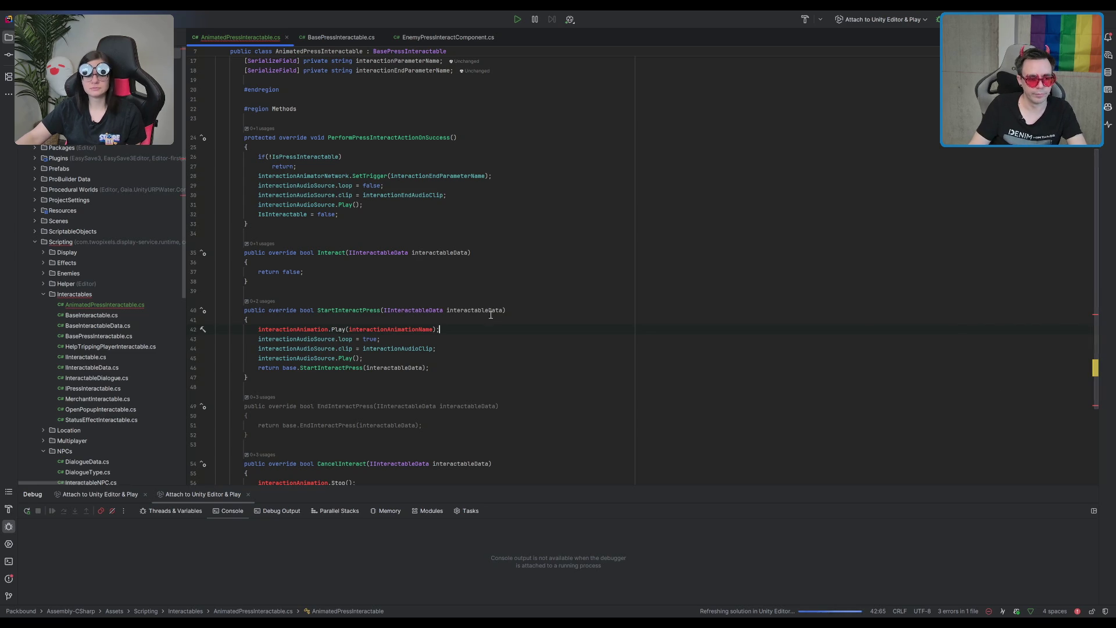
left_click(468, 331)
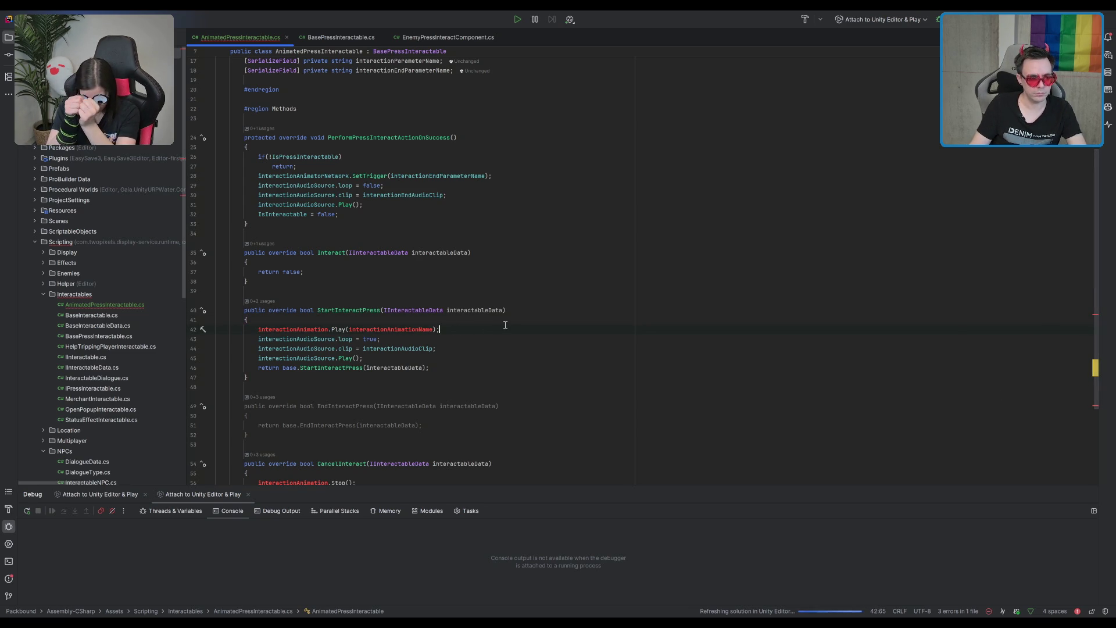
key("shift+Home")
key("BackSpace")
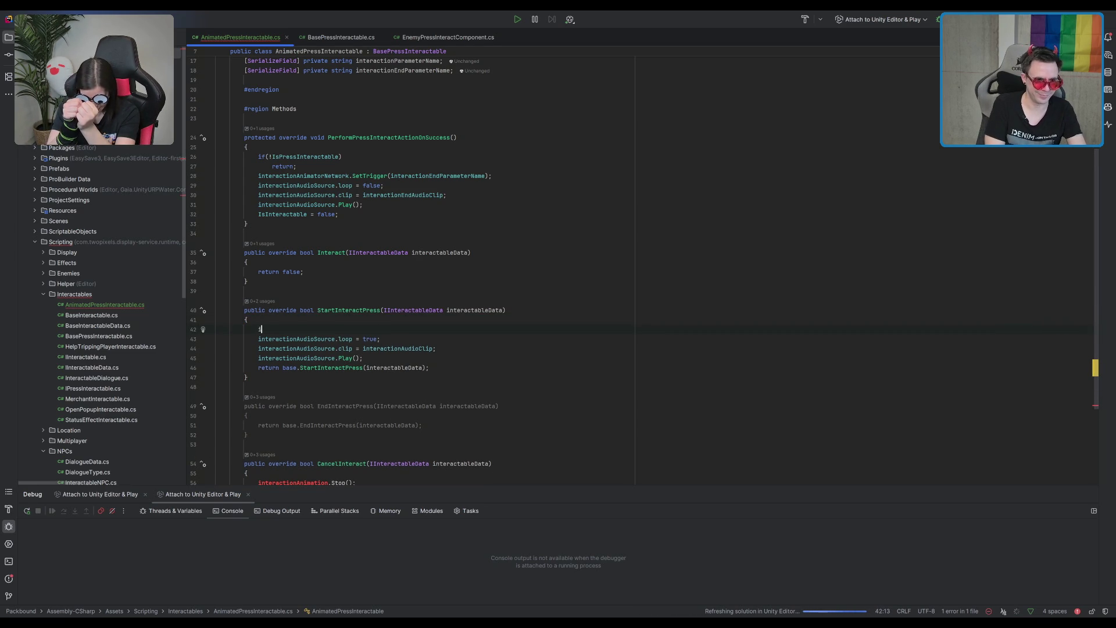
type("nteraction")
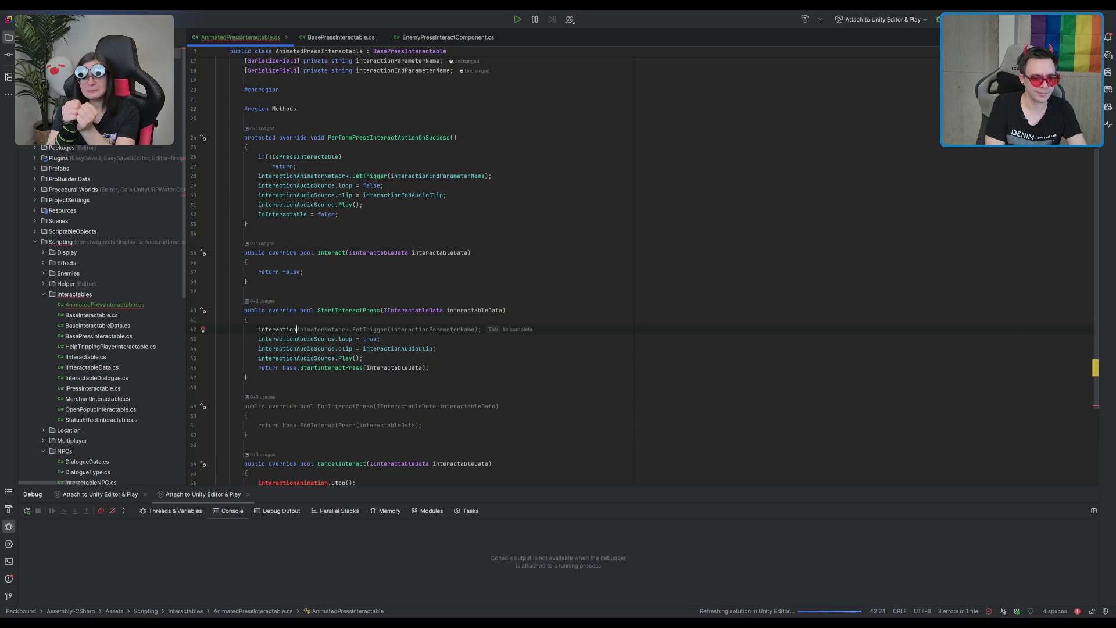
type("Animator.SetBoo")
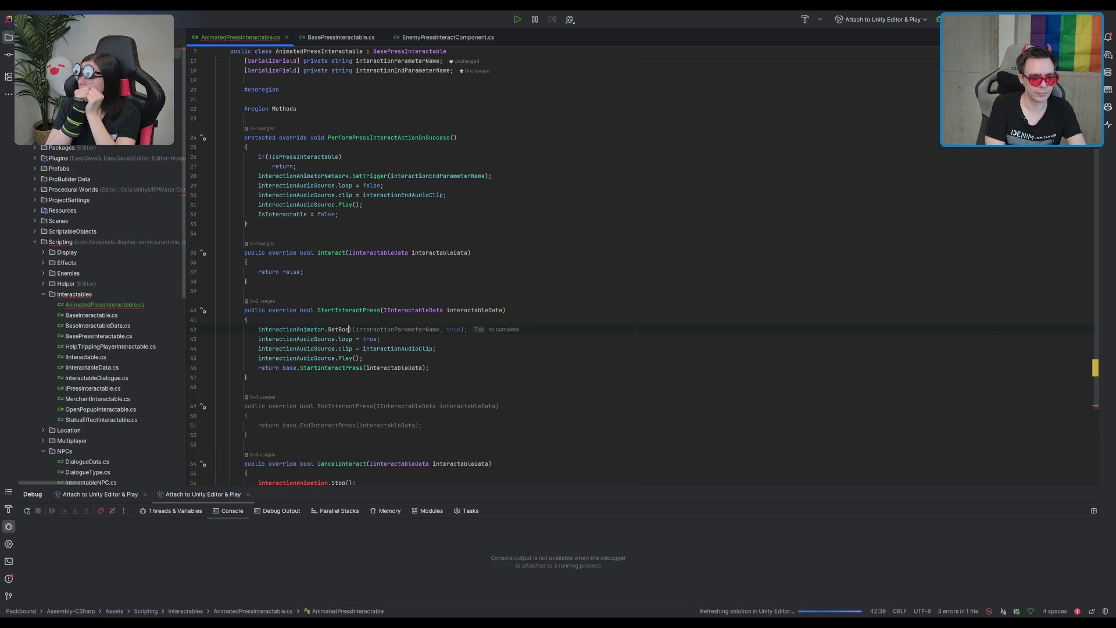
key("Return")
- Give the SetBool call the arguments interactionParameterName and true
type("();")
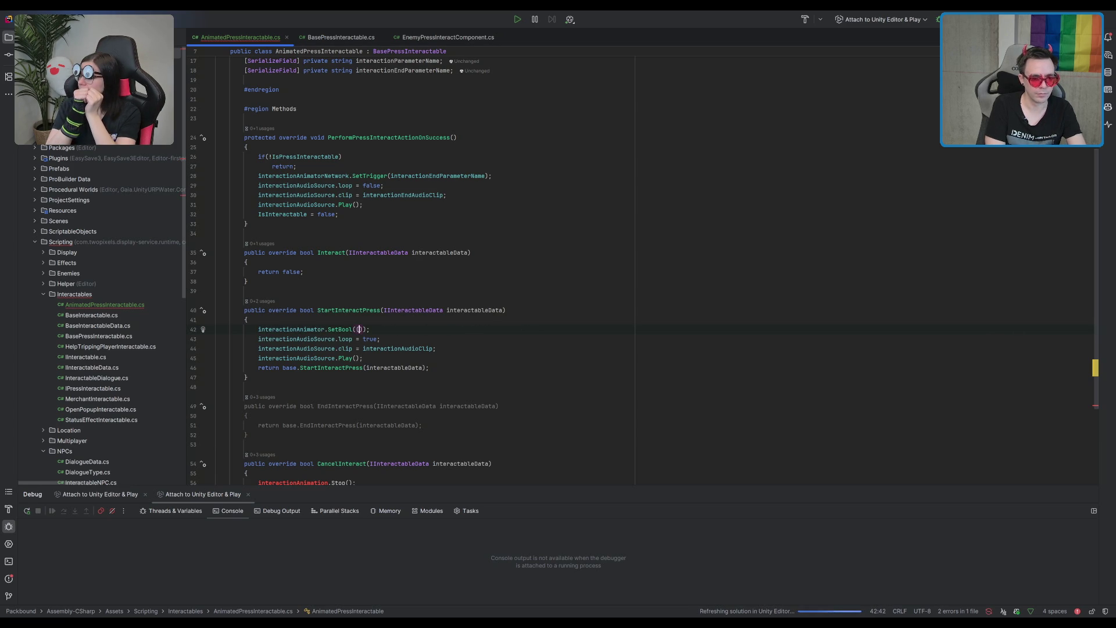
key("BackSpace")
key("BackSpace")
key("BackSpace")
type("parameter")
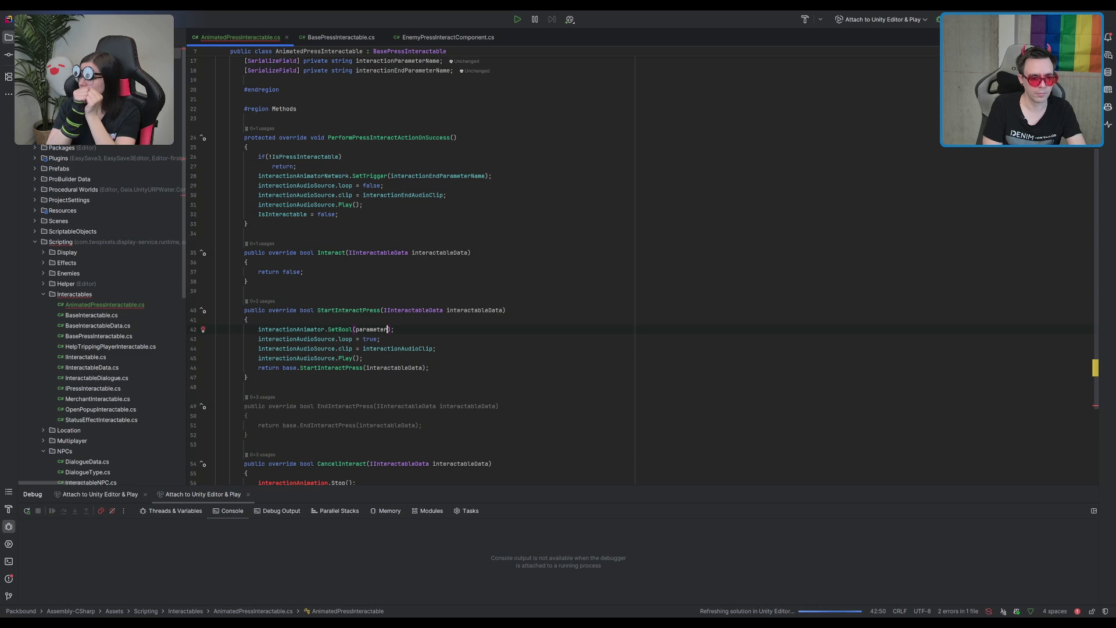
key("Return")
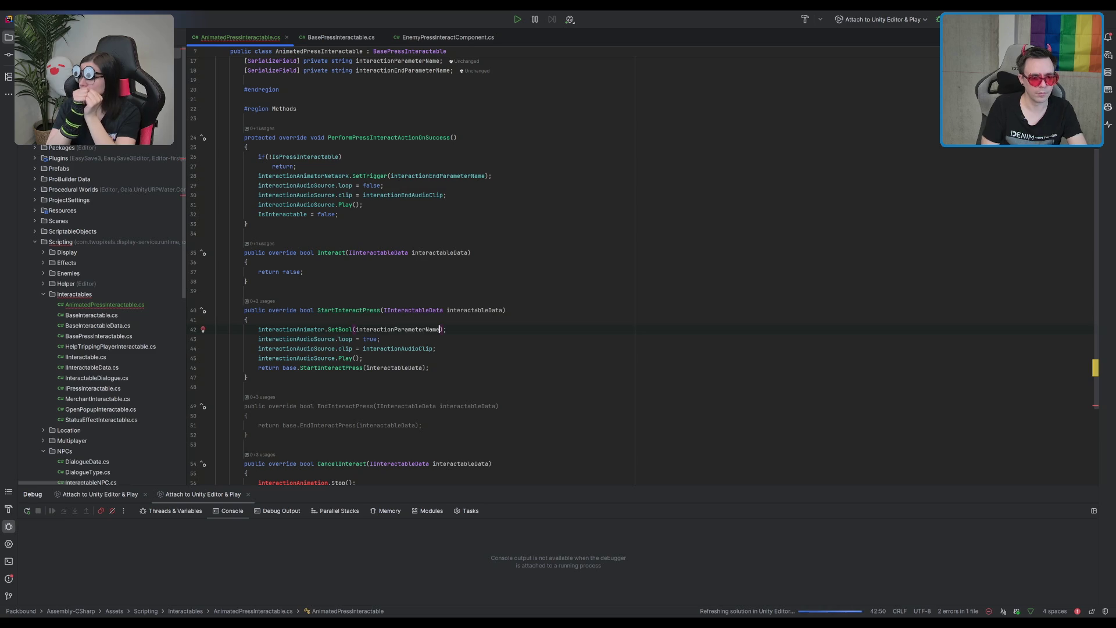
double_click(408, 329)
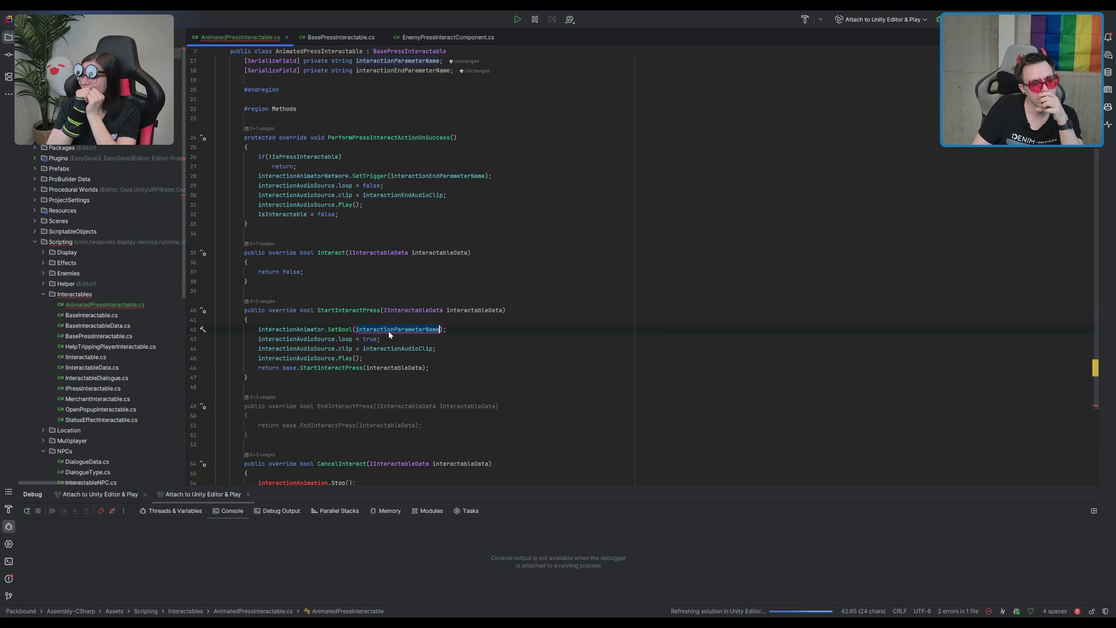
left_click(355, 329)
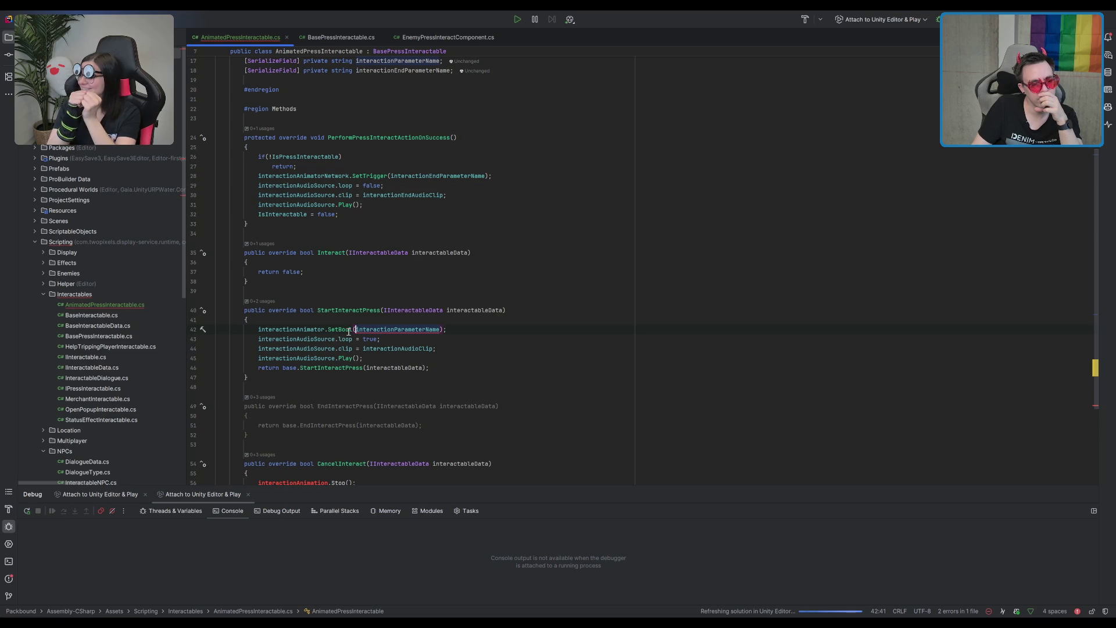
left_click(350, 329)
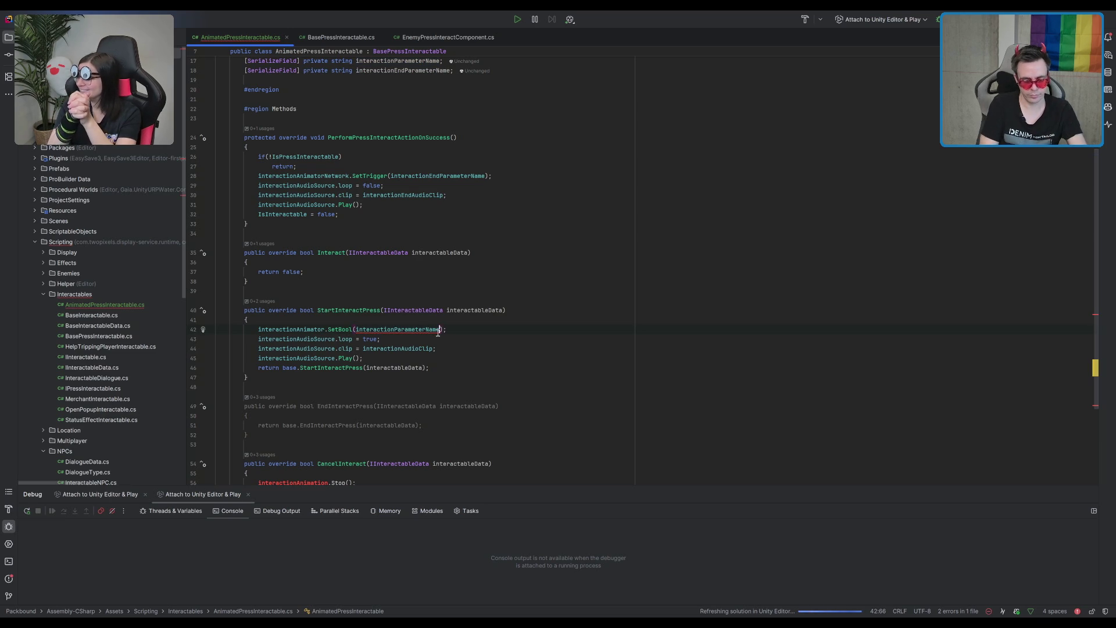
type(", true")
key("End")
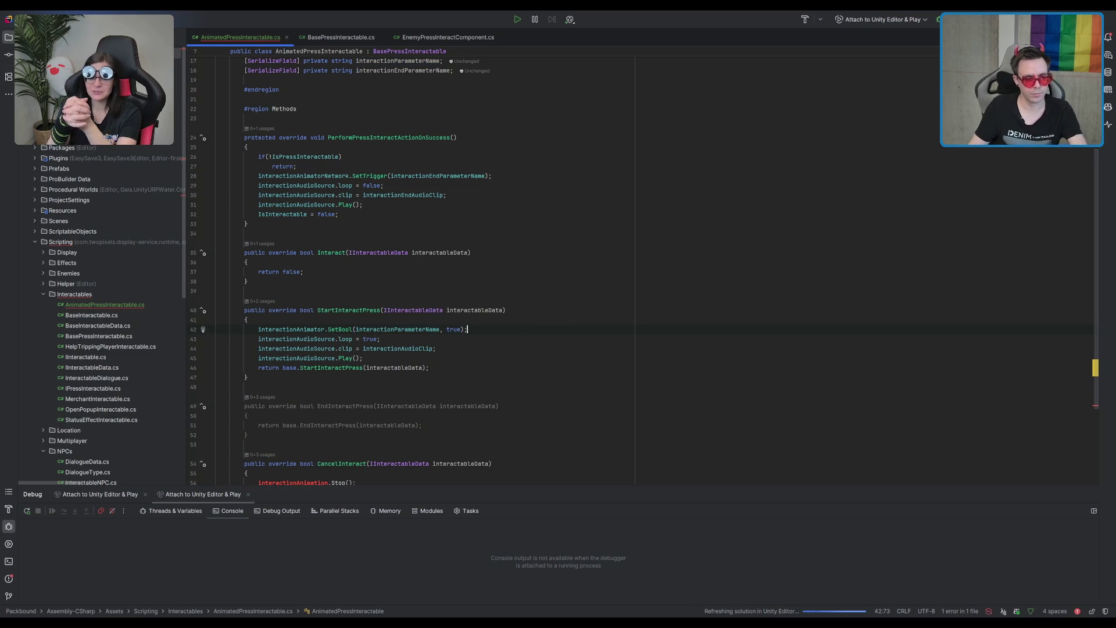
- Paste the SetBool statement over CancelInteract's stop call with false, then return to Unity
scroll(386, 291, "down", 3)
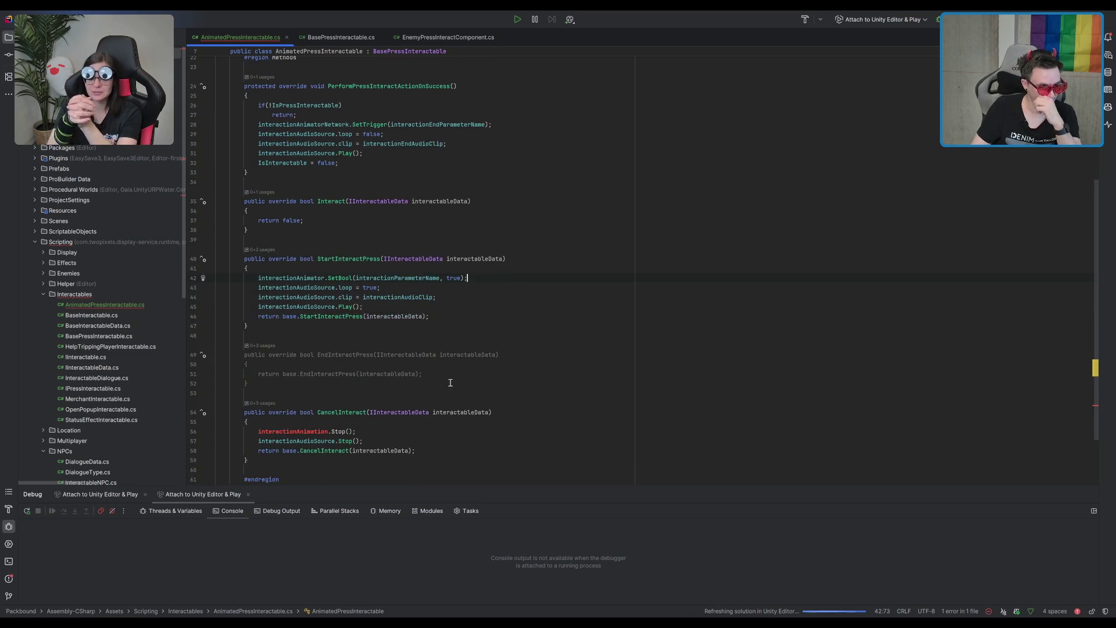
left_click(258, 272, "shift")
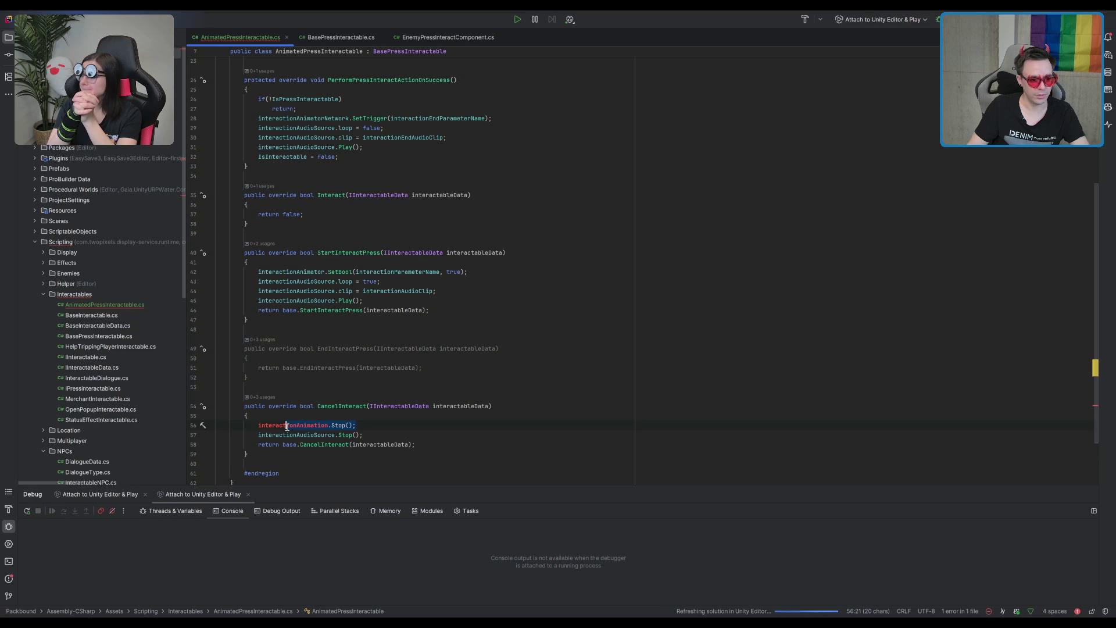
left_click_drag(287, 426, 257, 425)
type("interactionAnimator.SetBool(interactionParameterName, true);")
double_click(455, 425)
type("fa")
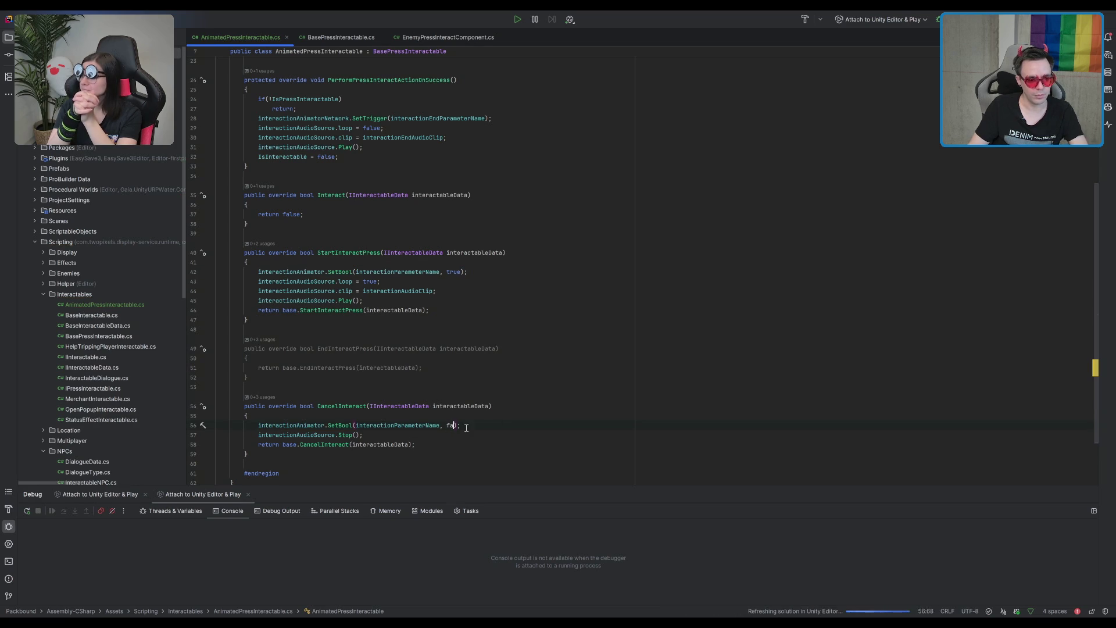
left_click(529, 407)
scroll(577, 288, "up", 5)
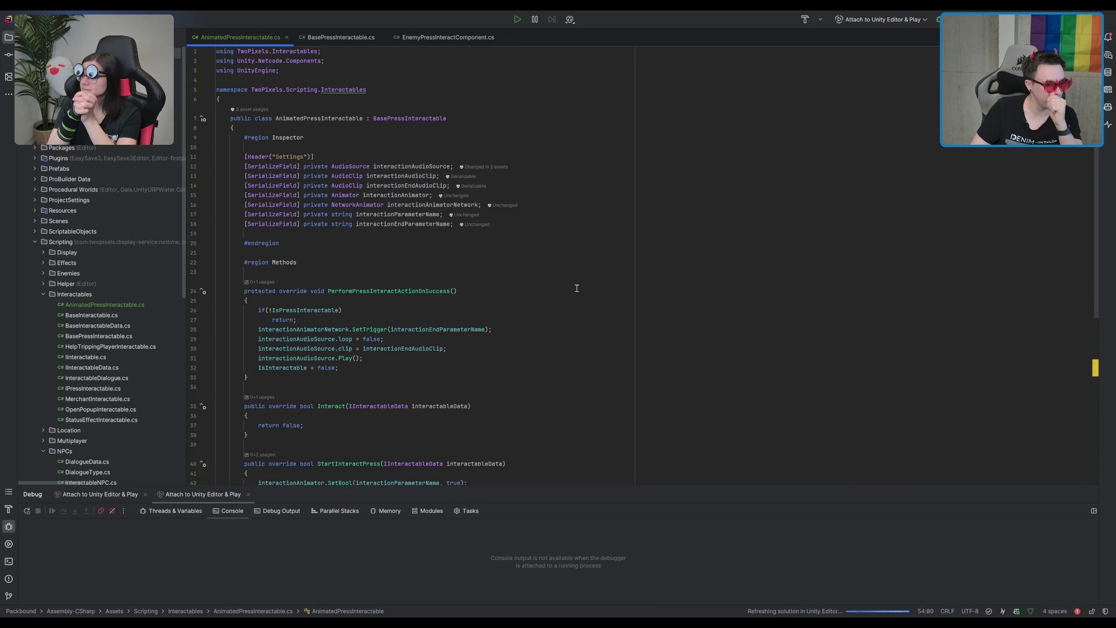
key("alt+Tab")
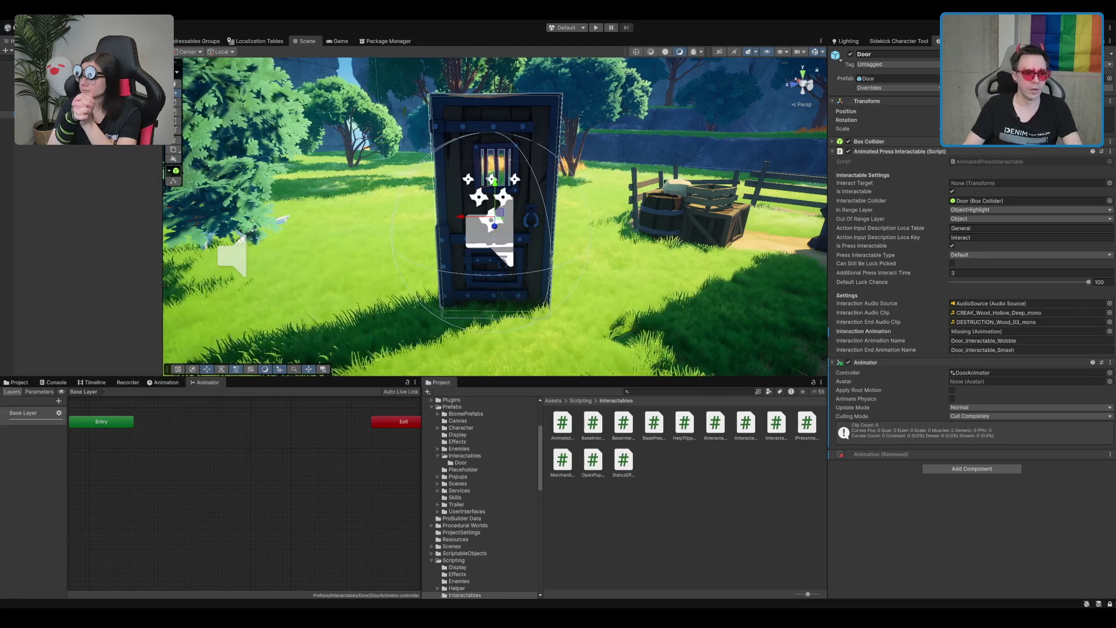
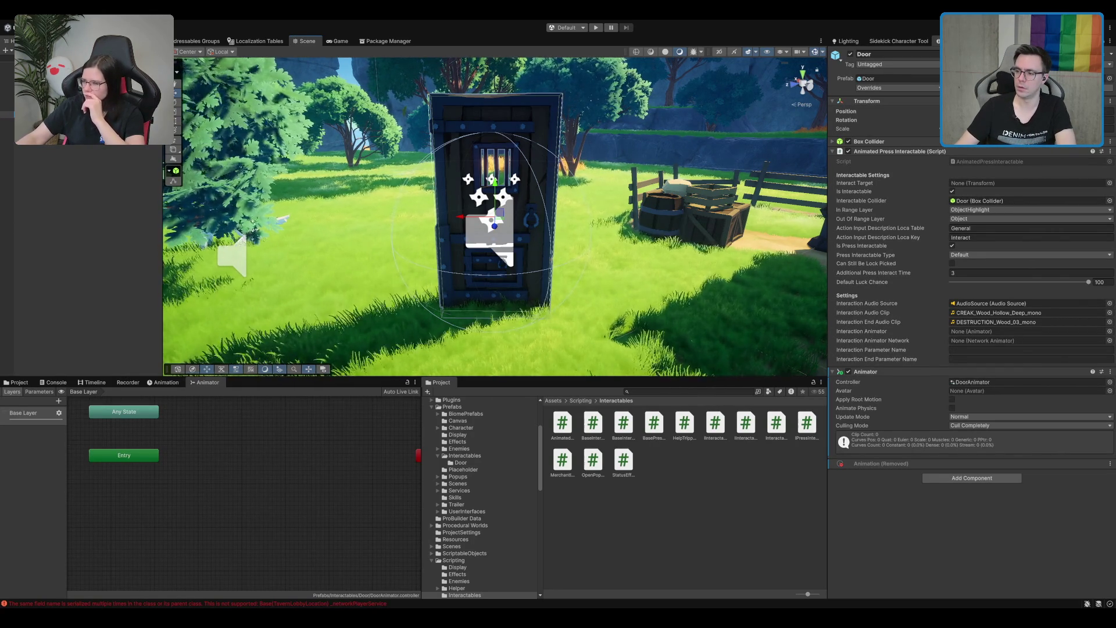
- Open the DoorAnimator controller and select both the Smash and Wobble clips in the Project window
mouse_move(558, 180)
left_mouse_down()
mouse_move(453, 179)
mouse_move(622, 198)
left_mouse_up()
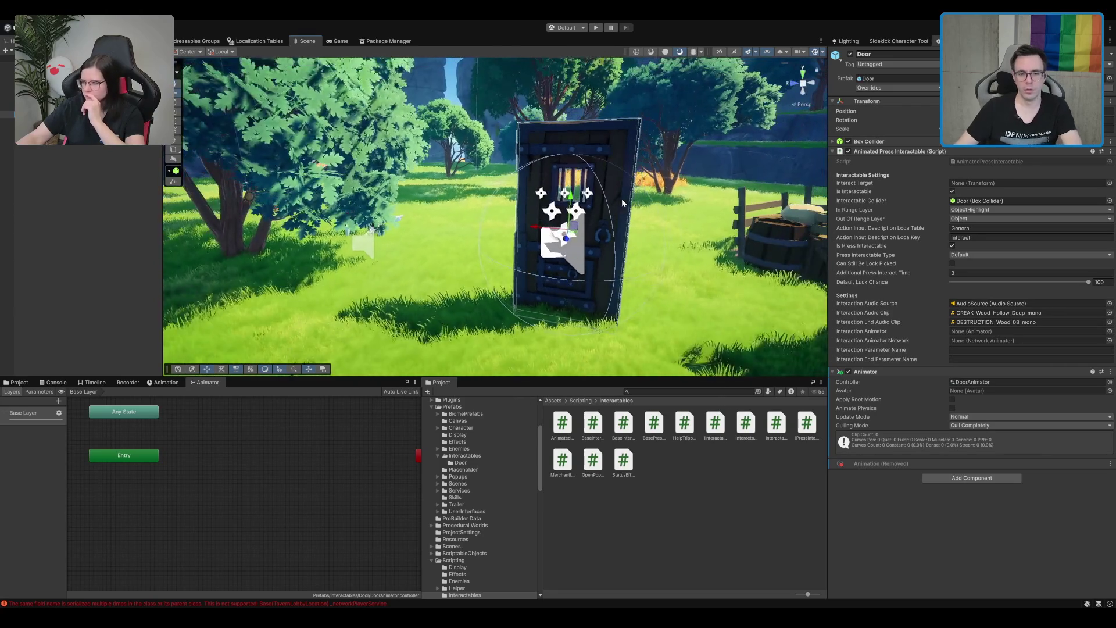
double_click(970, 383)
left_click(622, 424)
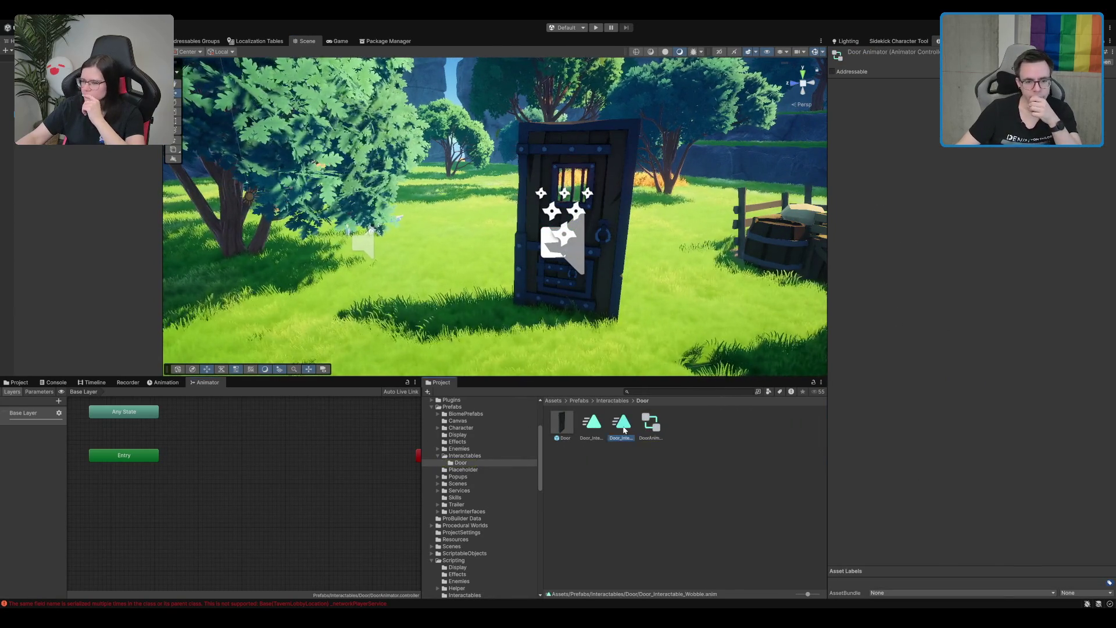
left_click(591, 423, "shift")
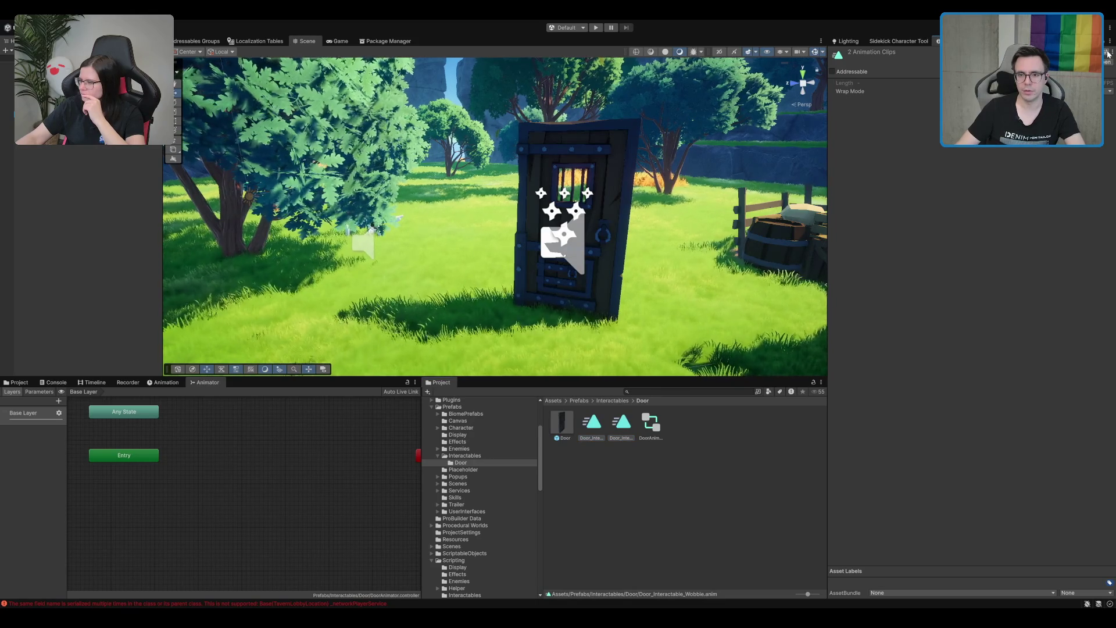
- Inspect the Smash and Wobble clip settings in Debug inspector mode, then return to Normal mode
left_click(1112, 41)
left_click(1058, 102)
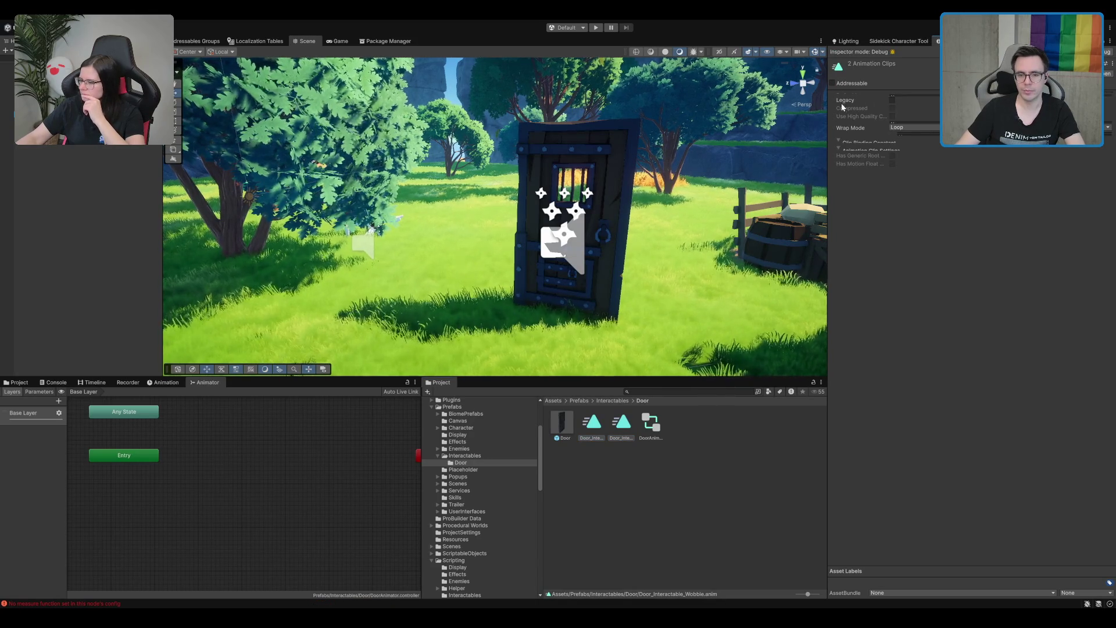
left_click(592, 423)
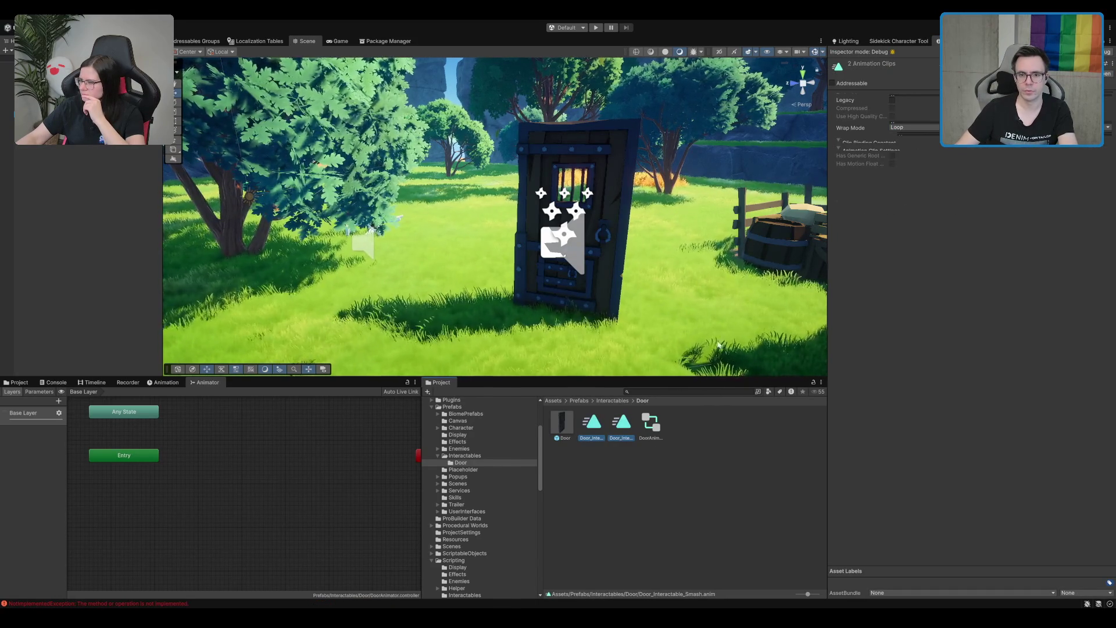
left_click(620, 423)
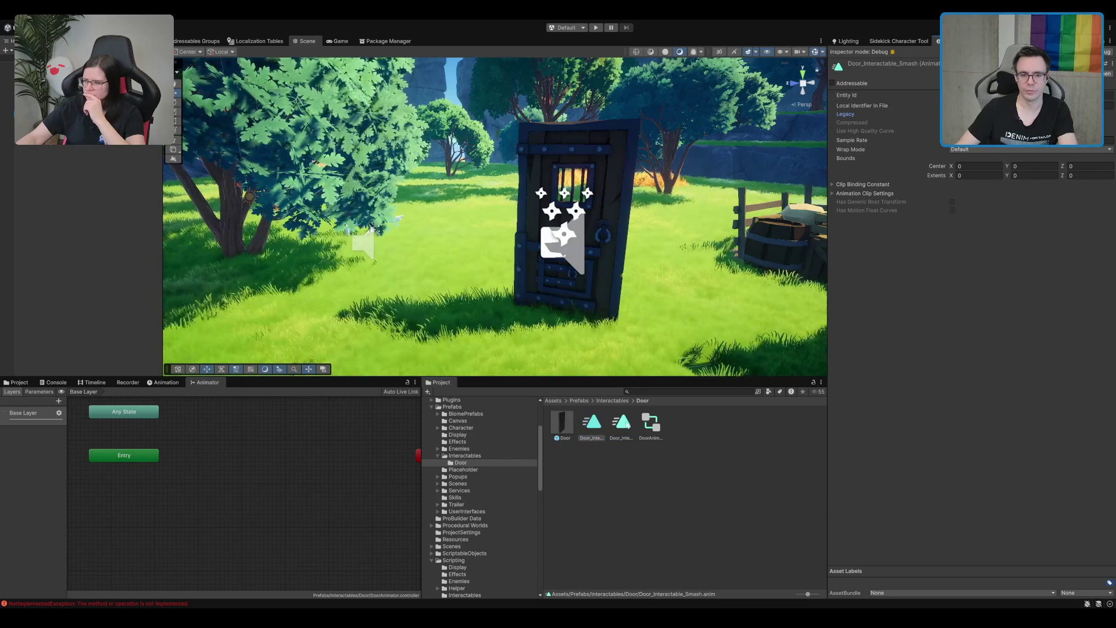
left_click(627, 528)
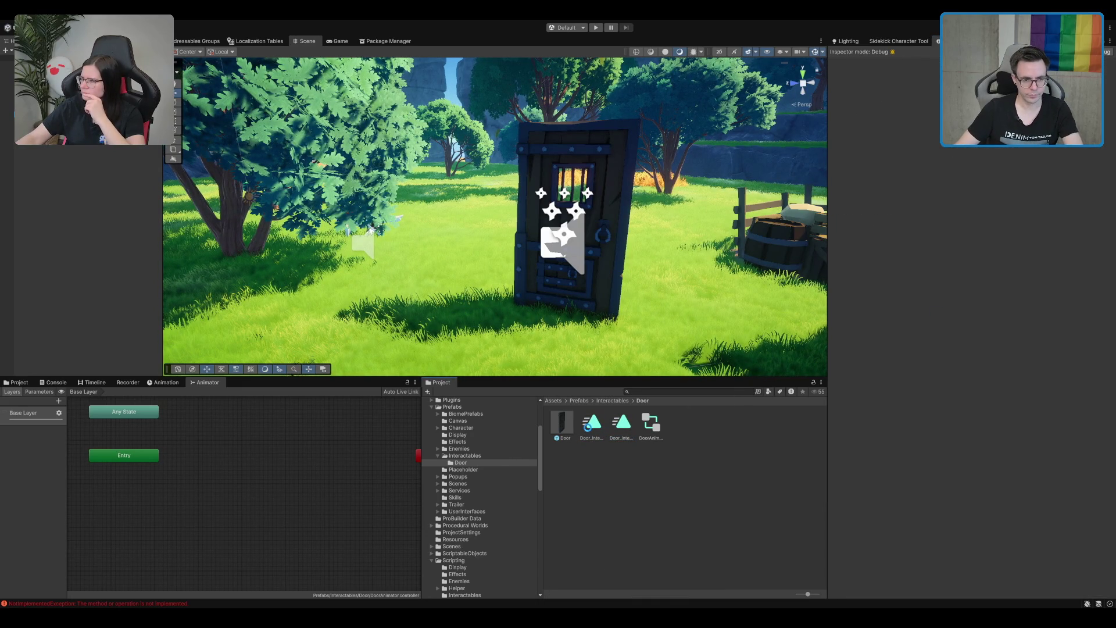
left_click(591, 423)
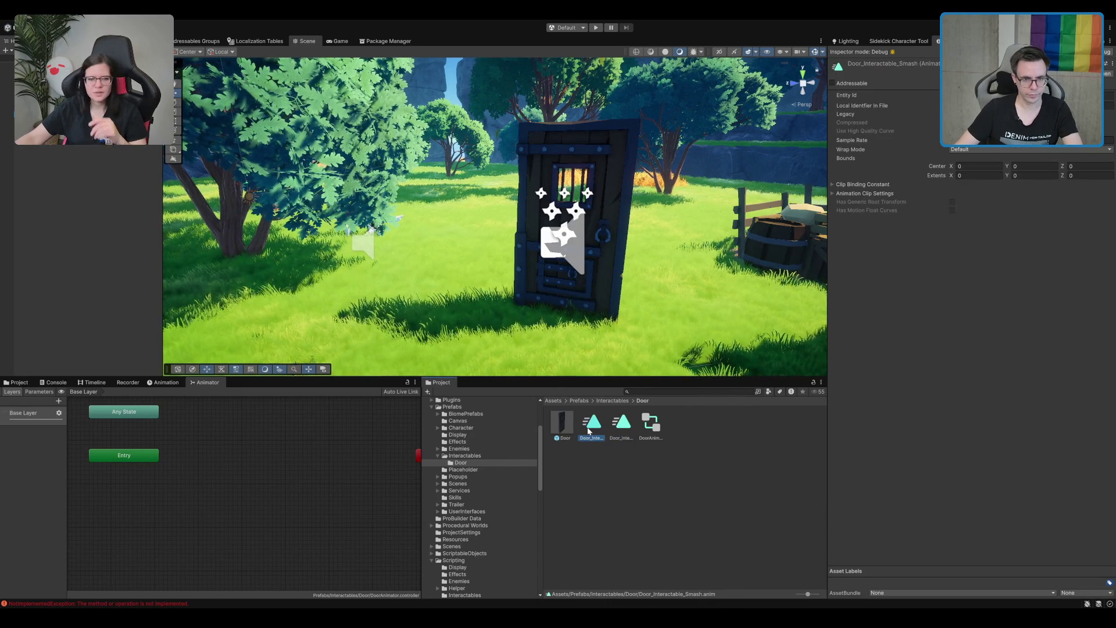
left_click(1110, 55)
- Add Wobble and Smash states from the clips, make Wobble the layer default, and arrange the nodes
mouse_move(592, 423)
left_mouse_down()
mouse_move(324, 465)
mouse_move(258, 440)
left_mouse_up()
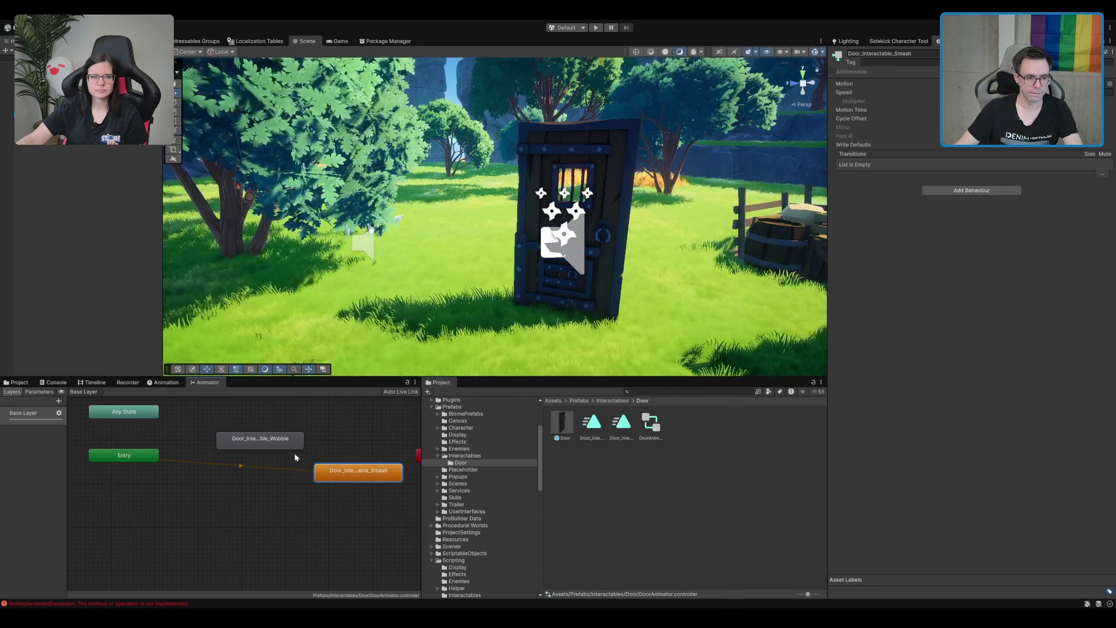
right_click(273, 440)
left_click(308, 459)
left_click_drag(348, 472, 327, 413)
mouse_move(277, 446)
left_mouse_down()
mouse_move(286, 468)
mouse_move(326, 492)
left_mouse_up()
left_click_drag(356, 433, 256, 415)
- Create an Any State transition to Smash, try adding a new layer, then show the Base Layer parameters
right_click(165, 435)
left_click(186, 441)
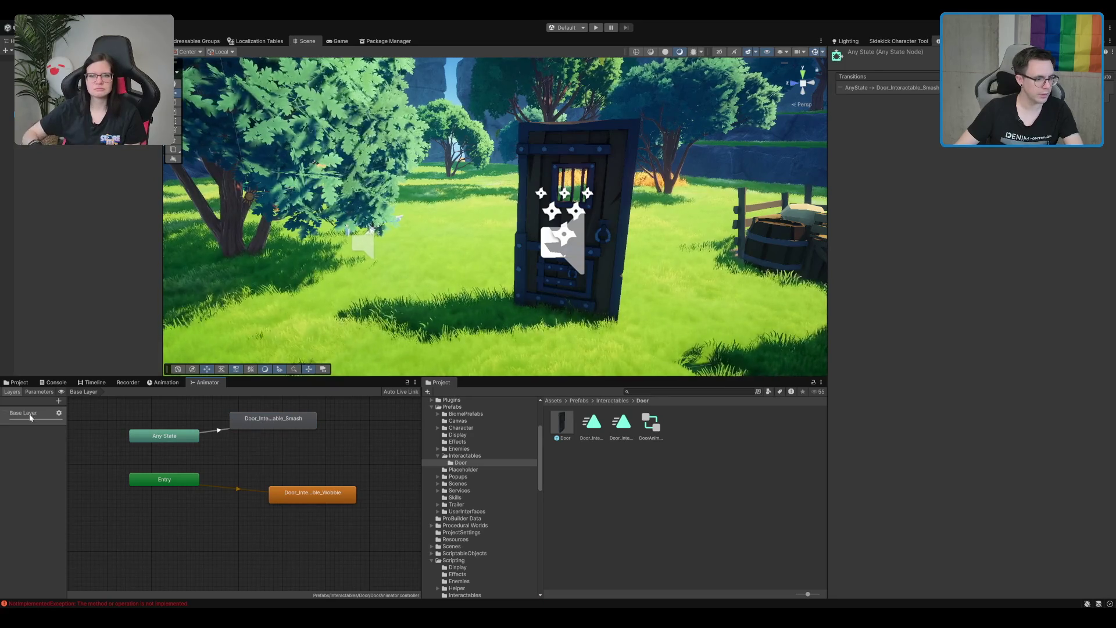
left_click(59, 401)
left_click(64, 432)
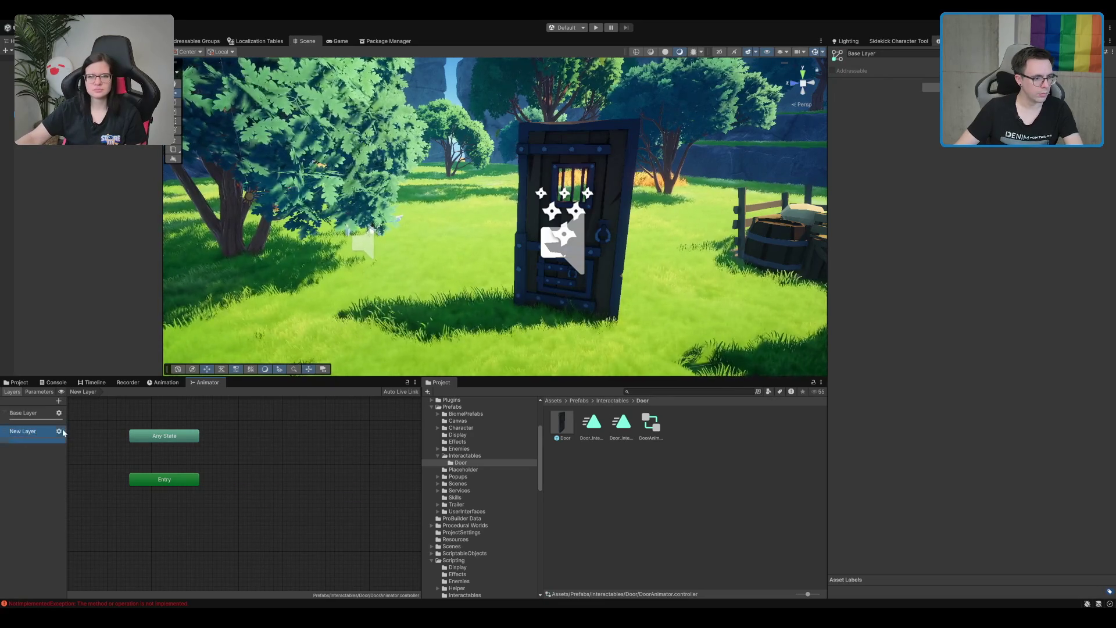
left_click(74, 456)
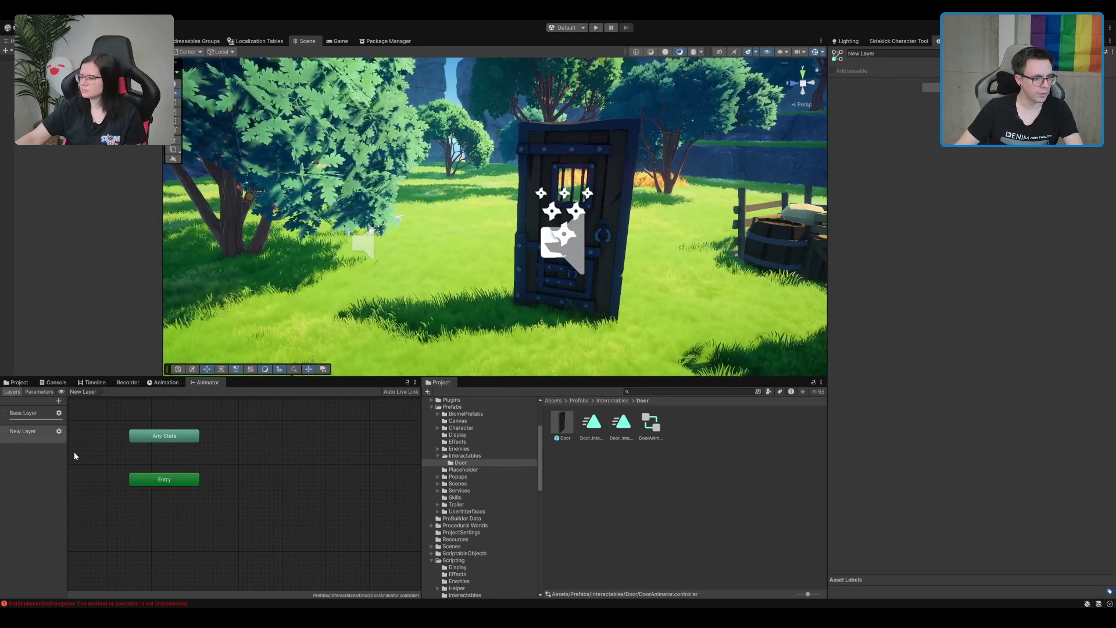
left_click(16, 439)
left_click(36, 413)
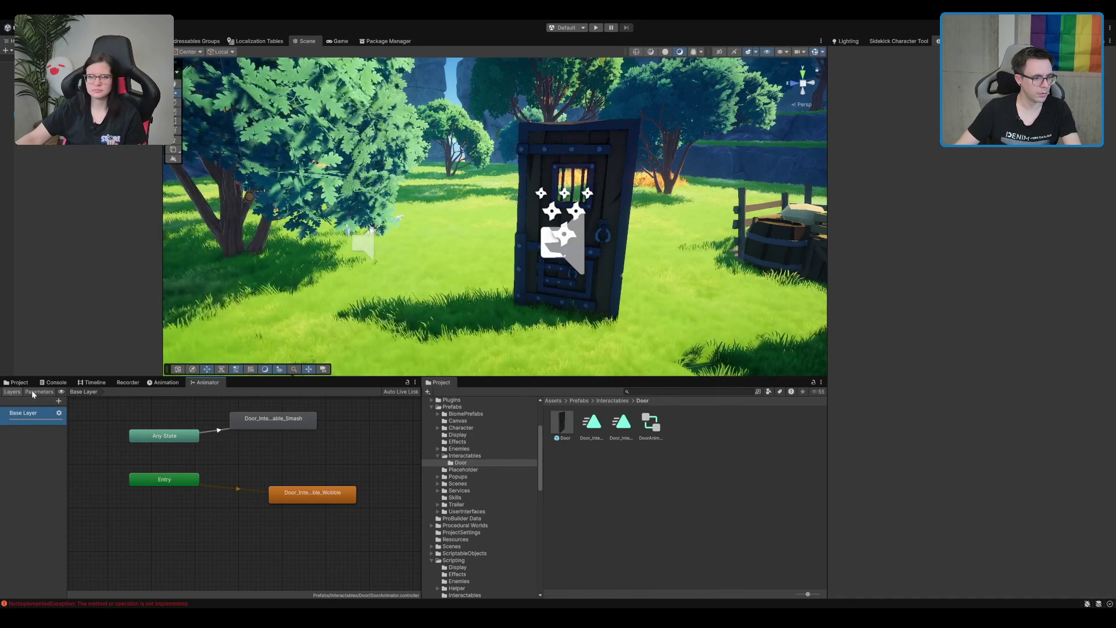
left_click(32, 392)
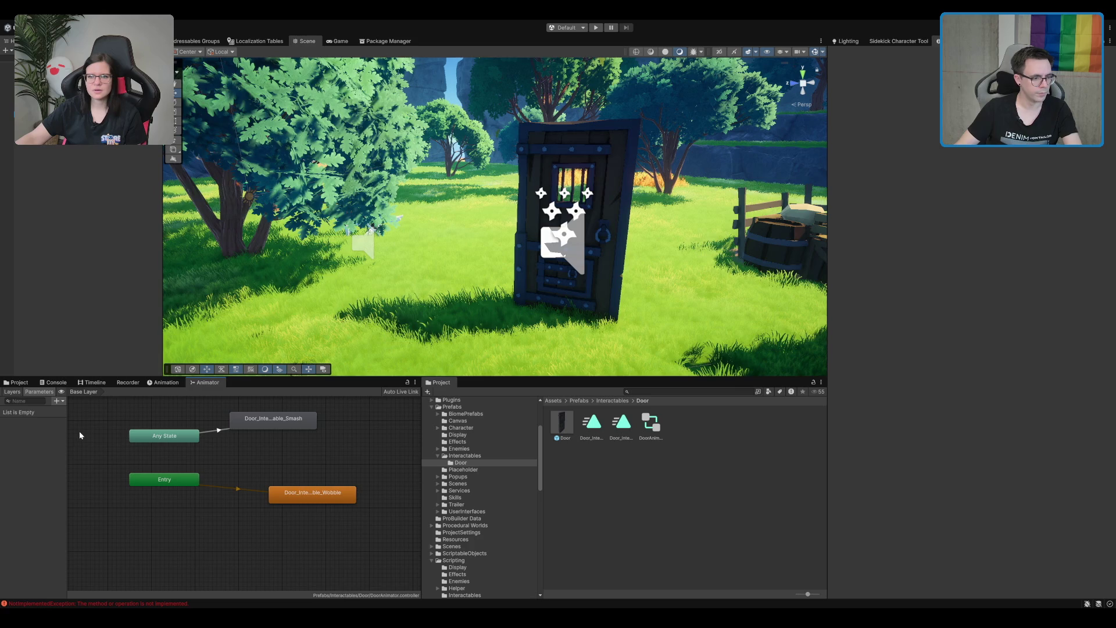
- Add a Smash bool parameter and test toggling, deleting and restoring it
type("Smas")
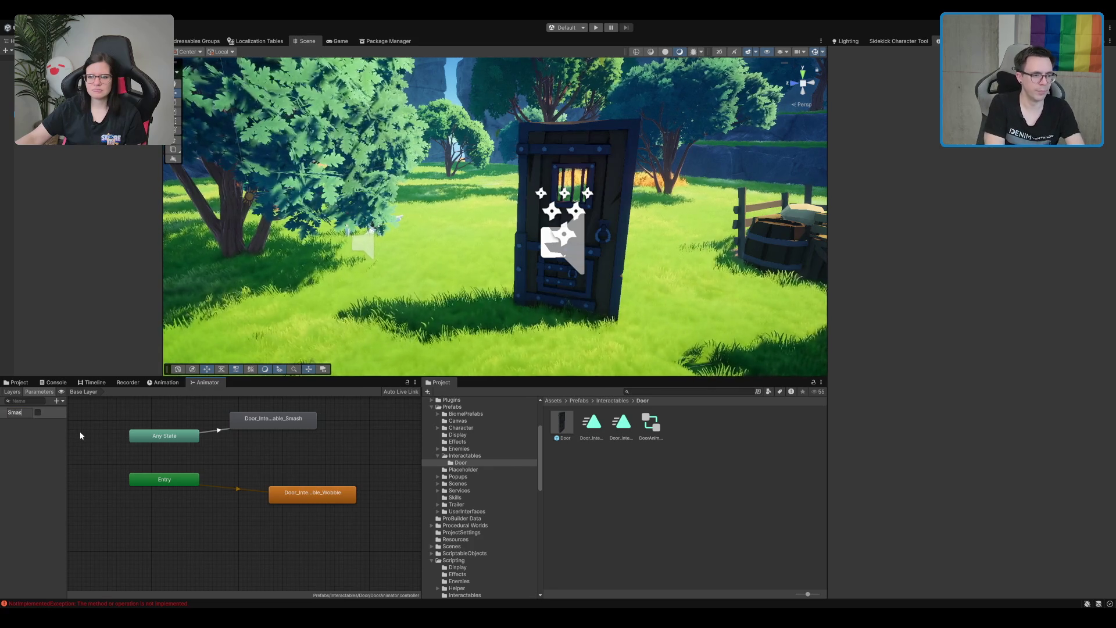
type("h")
left_click(219, 431)
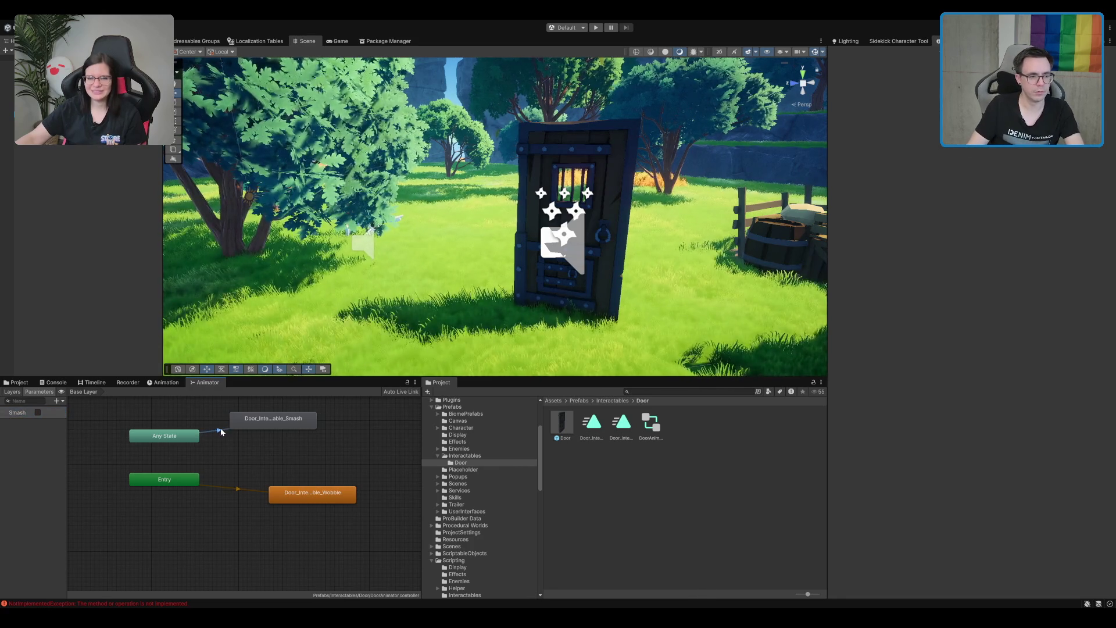
left_click(38, 412)
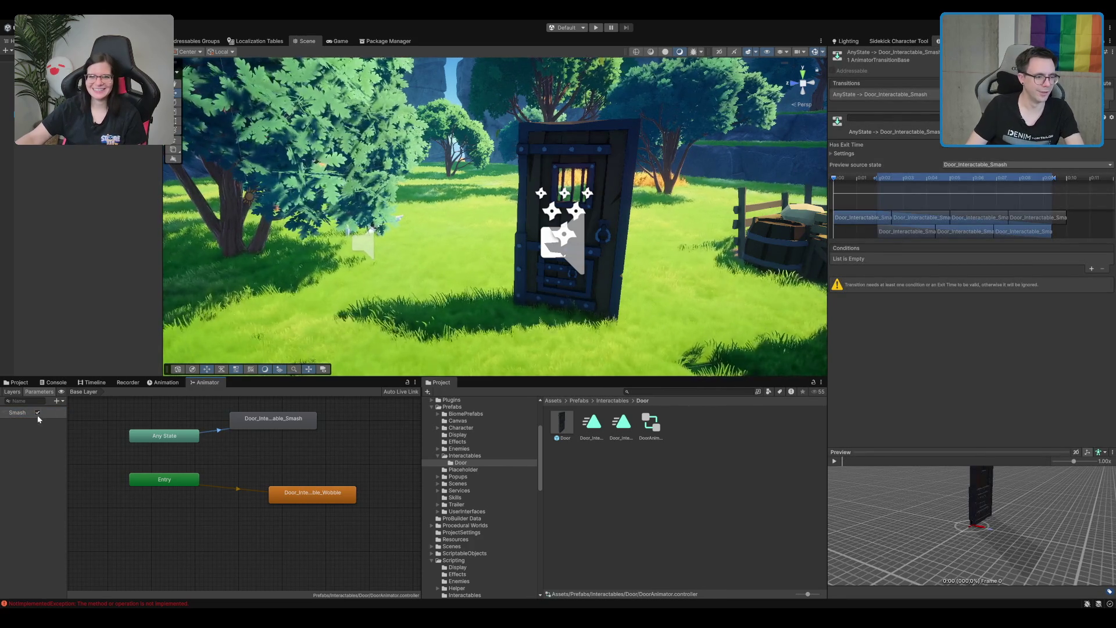
left_click(38, 413)
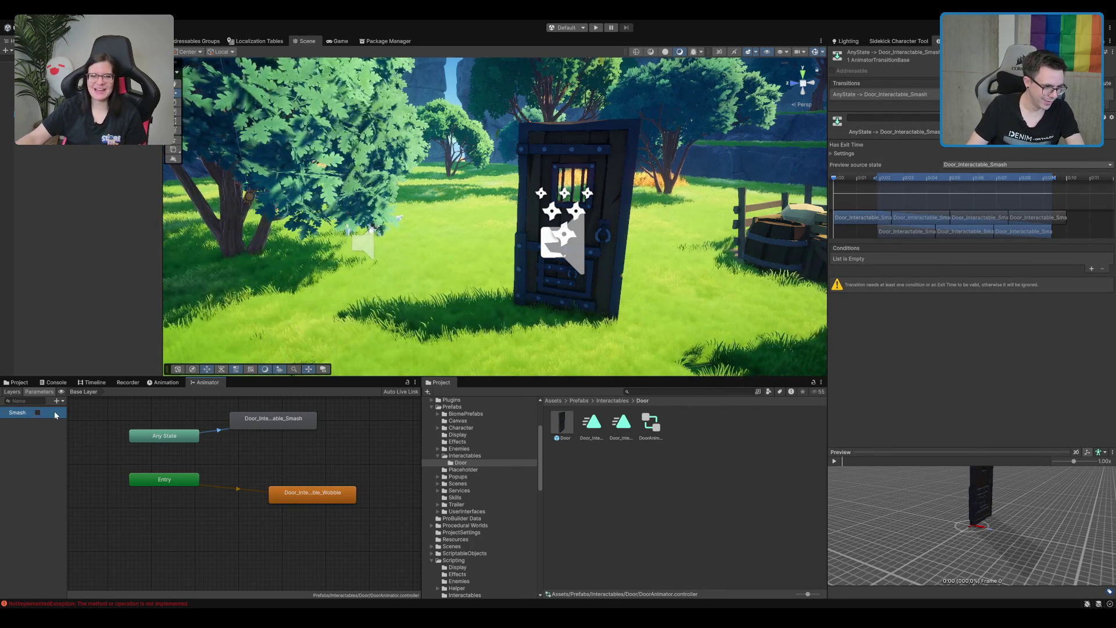
left_click(38, 413)
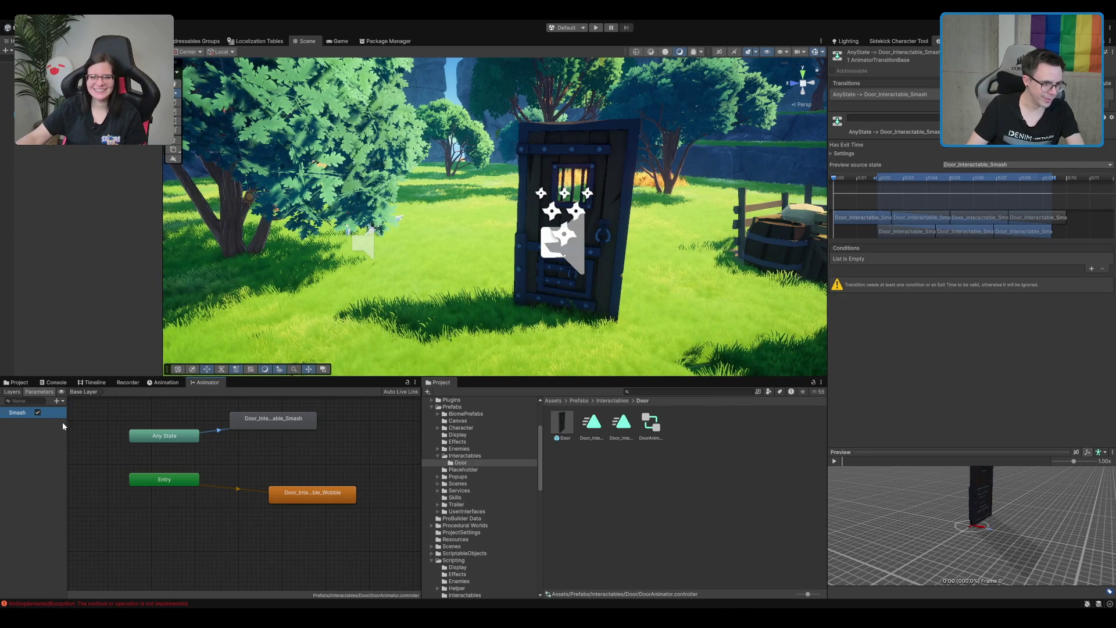
key("Delete")
key("ctrl+z")
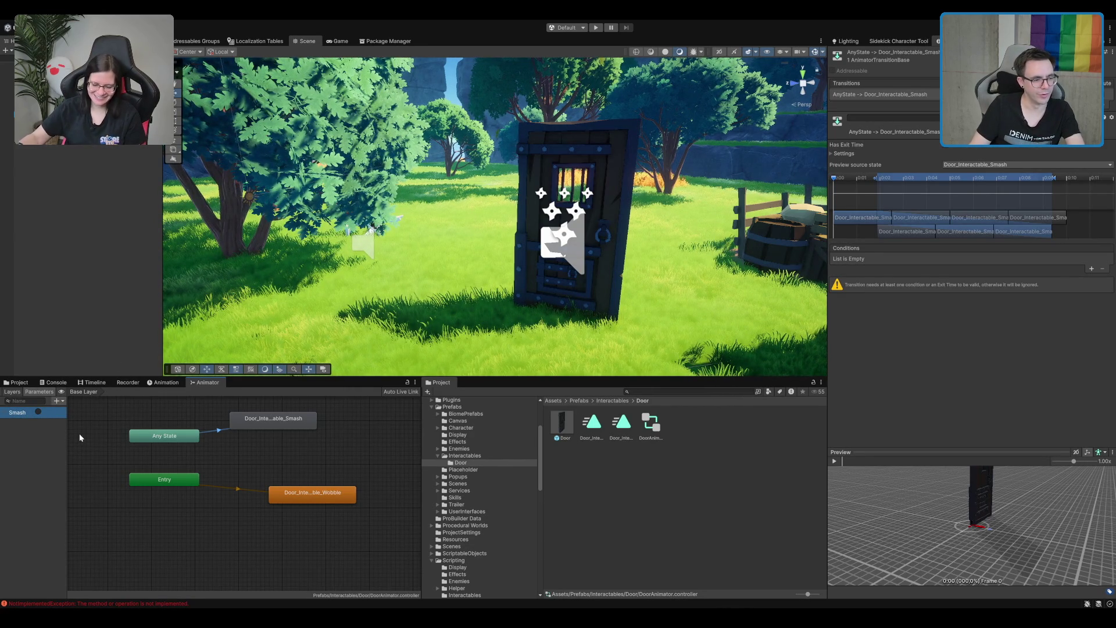
- Add a Wobble bool parameter
type("Wobble")
key("Return")
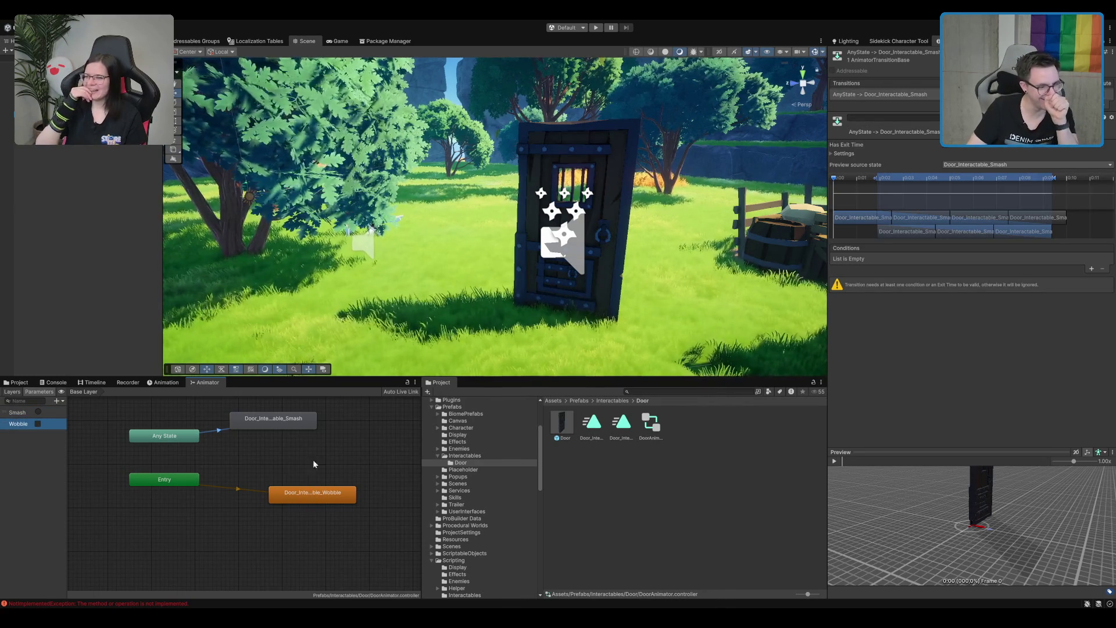
left_click(236, 423)
- Make the Any State→Smash transition require the Smash condition and play its preview
left_click(220, 430)
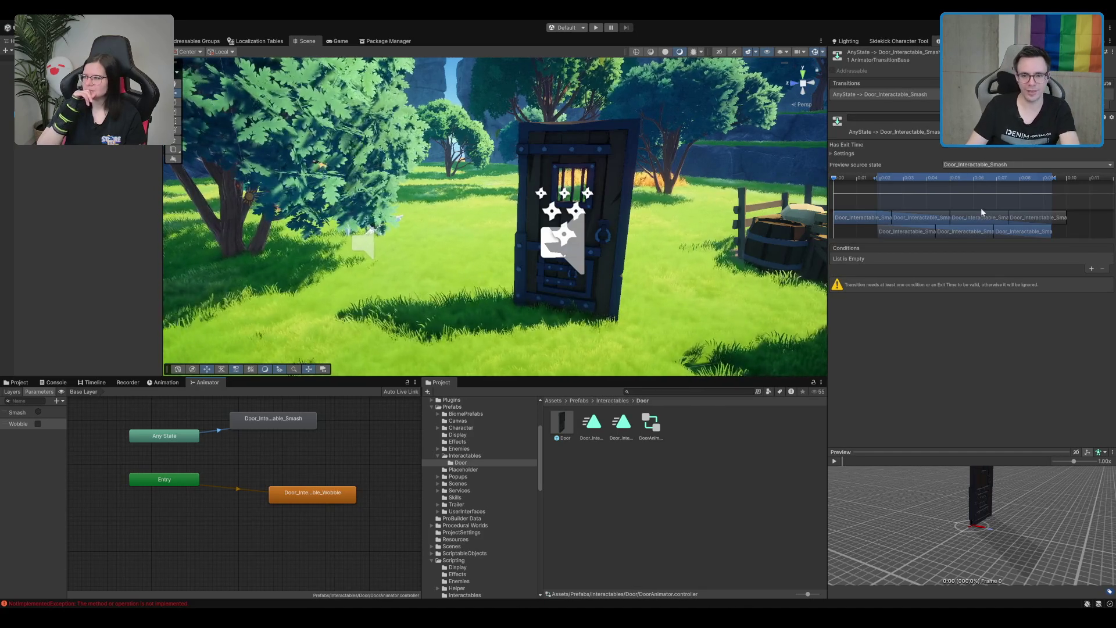
left_click(1091, 269)
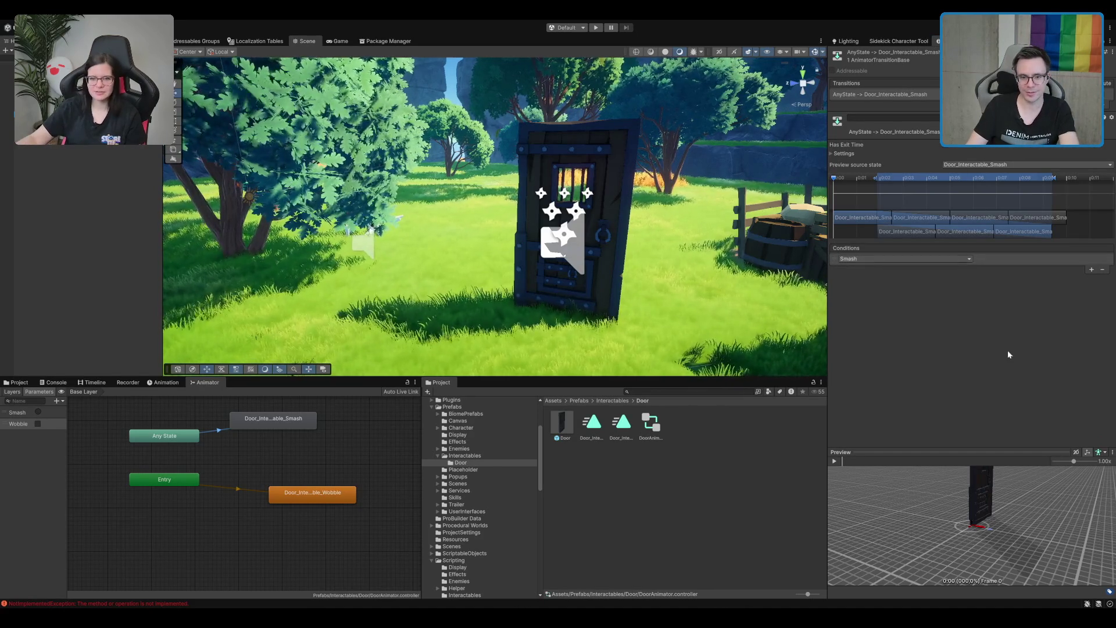
left_click(835, 461)
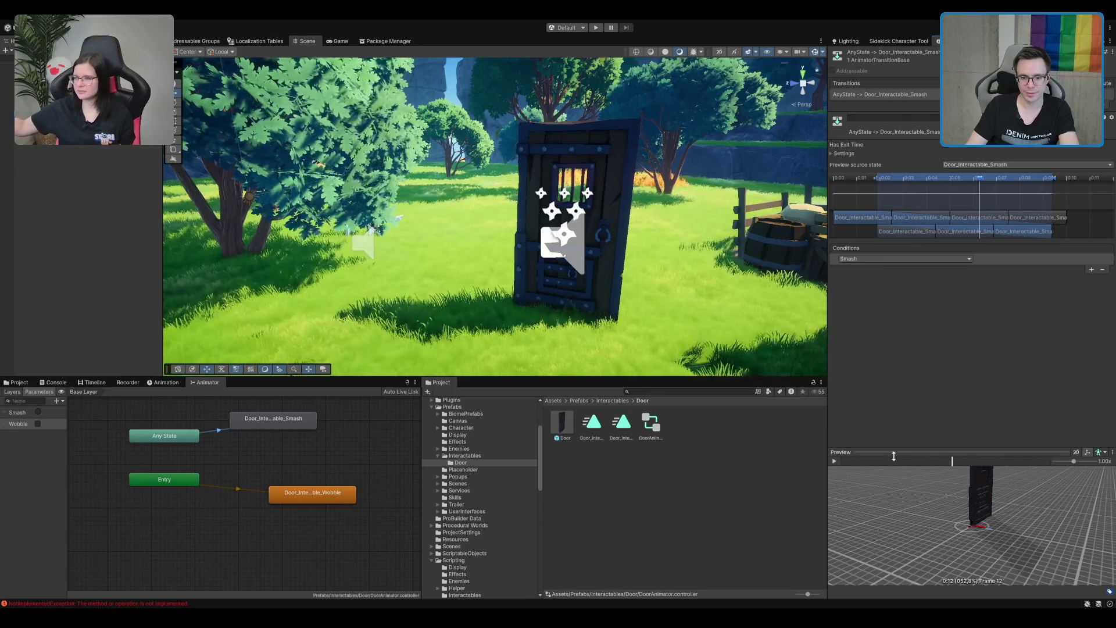
left_click_drag(274, 419, 300, 432)
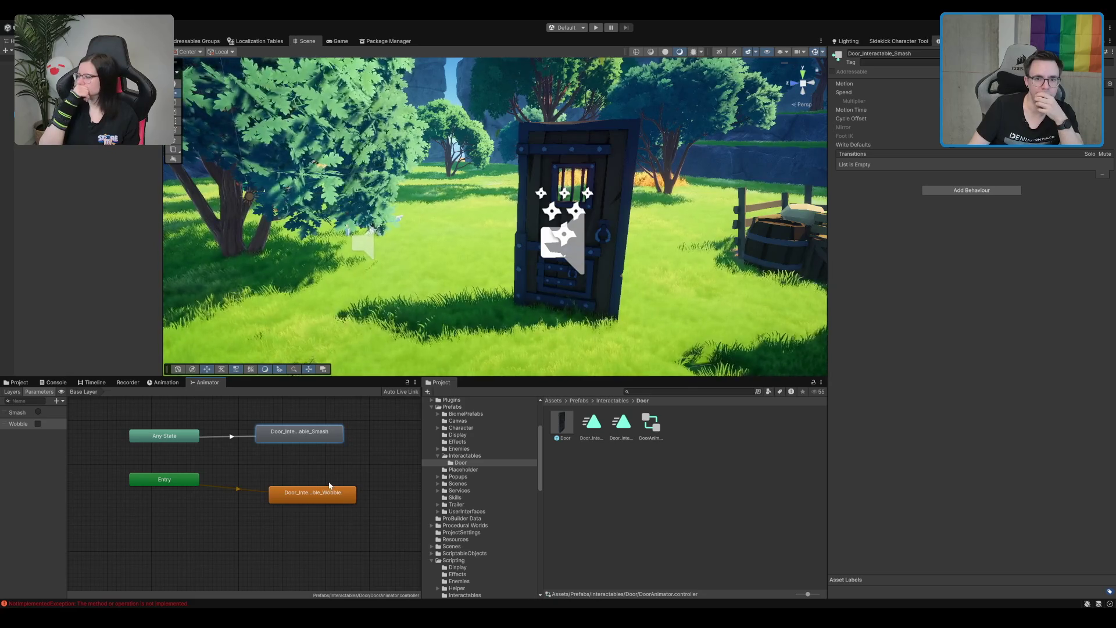
- Assign the Door's Network Animator to Interaction Animator Network and its Animator to the Network Animator
left_click(326, 496)
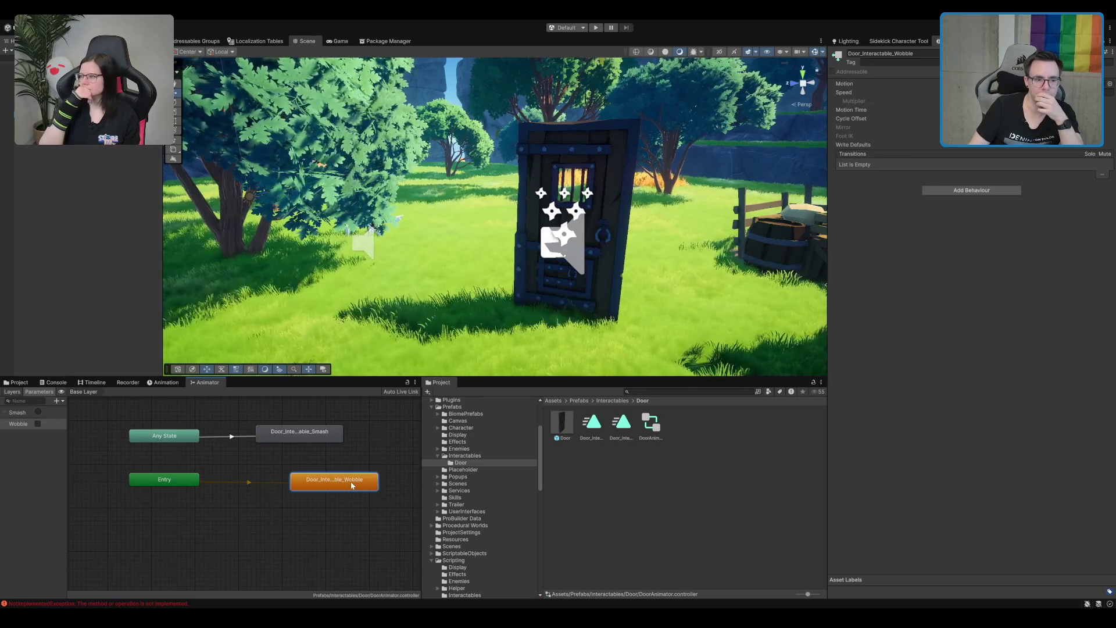
mouse_move(324, 493)
left_mouse_down()
mouse_move(346, 477)
mouse_move(322, 452)
left_mouse_up()
left_click(555, 261)
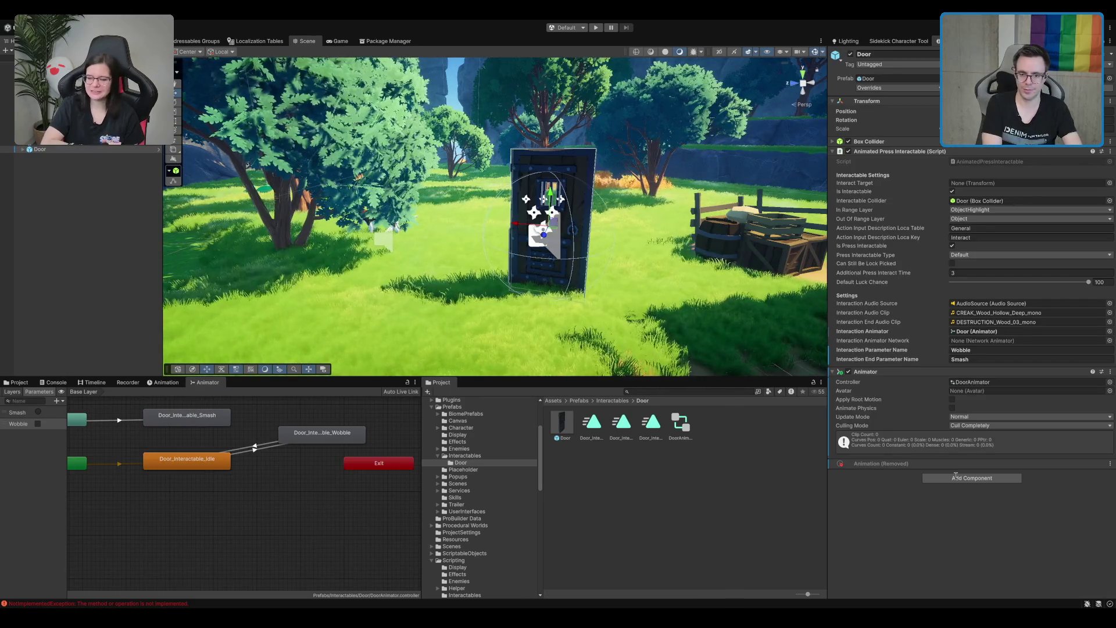
left_click_drag(985, 463, 982, 341)
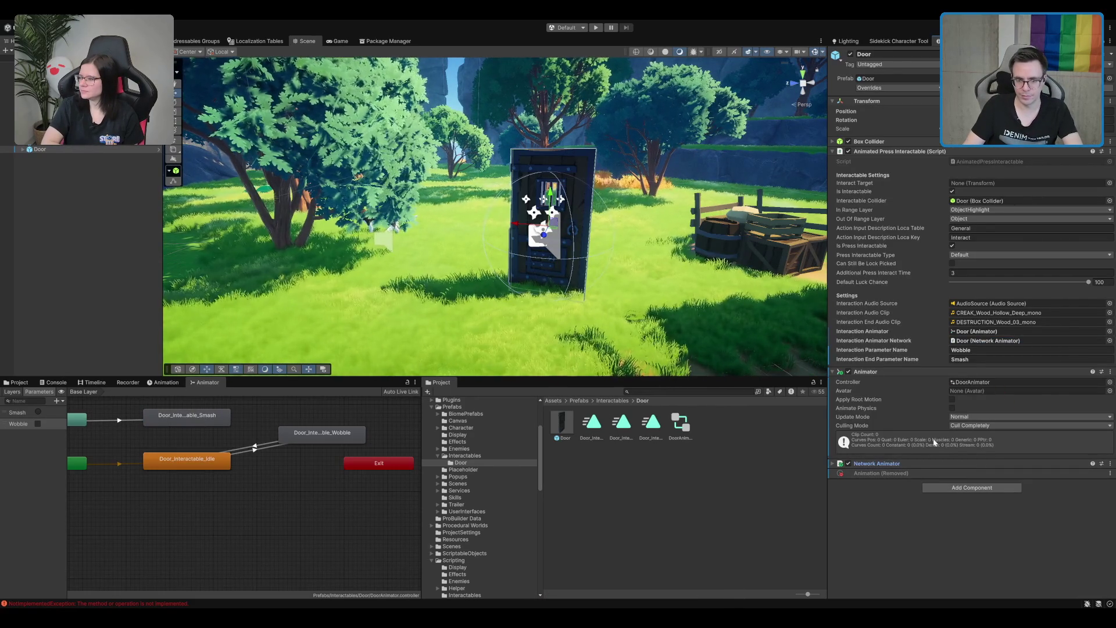
left_click(913, 466)
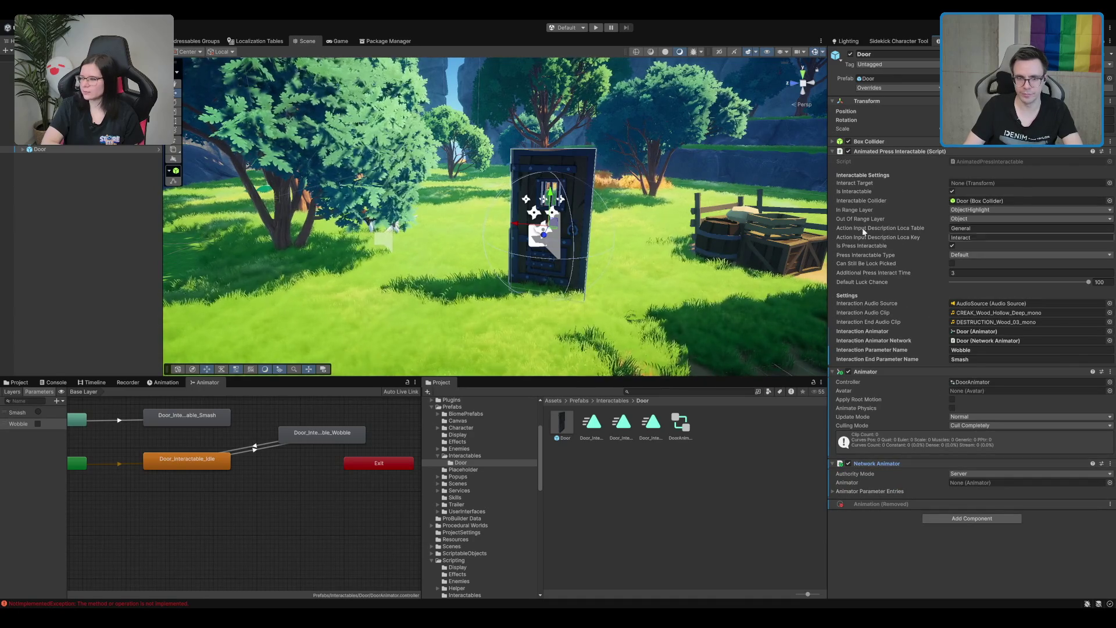
left_click_drag(880, 372, 974, 482)
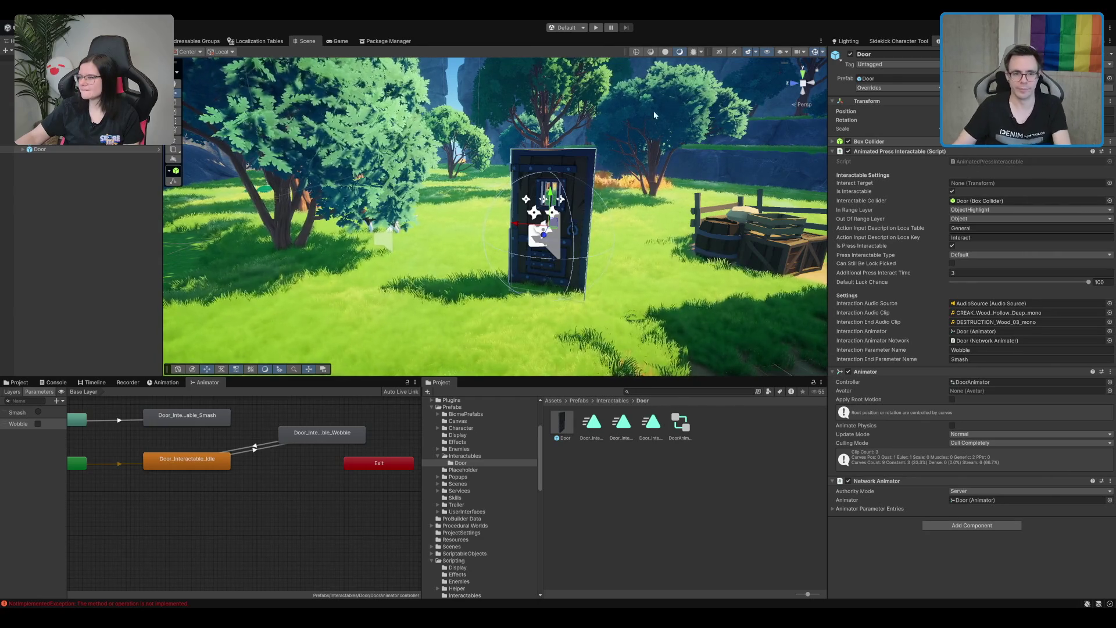
left_click(667, 455)
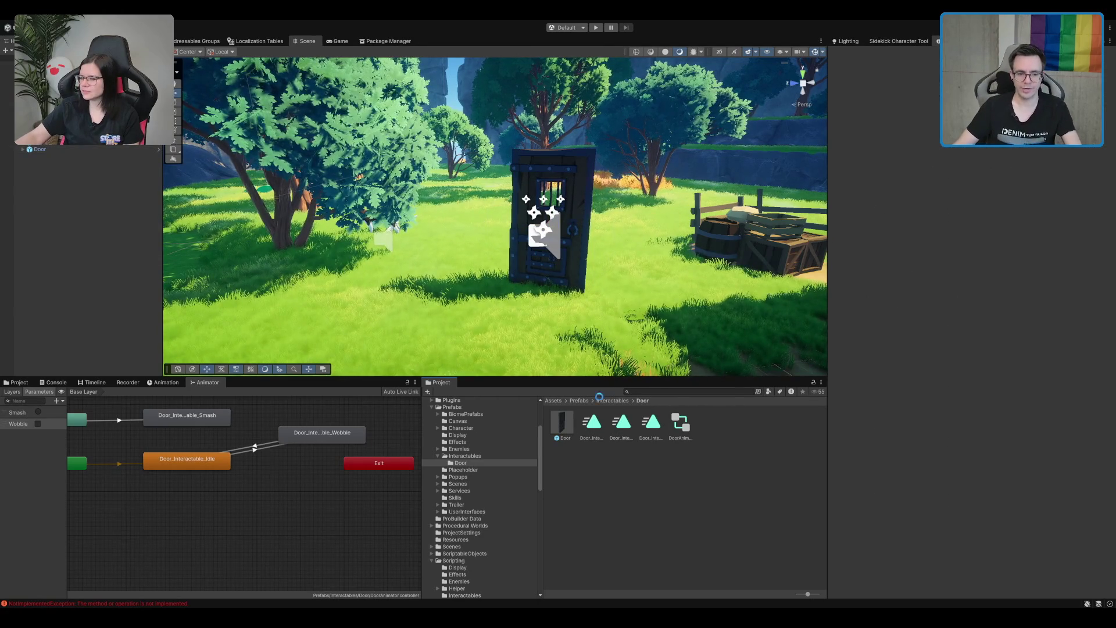
- Open the Boot scene from the Scenes folder and collapse its Hierarchy entry
left_click(452, 547)
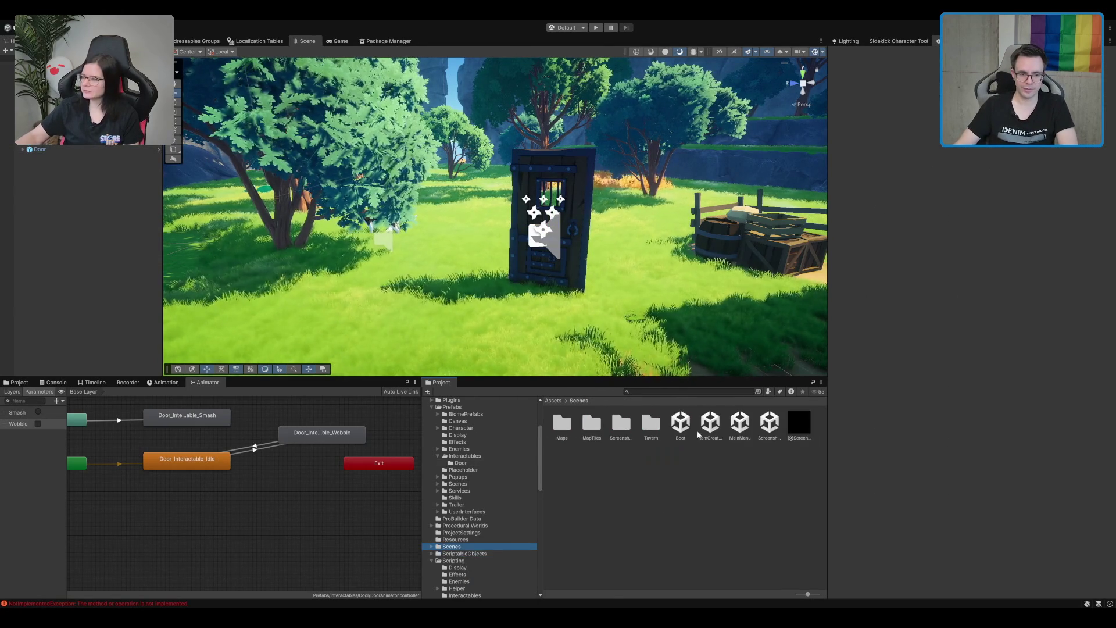
left_click(680, 428)
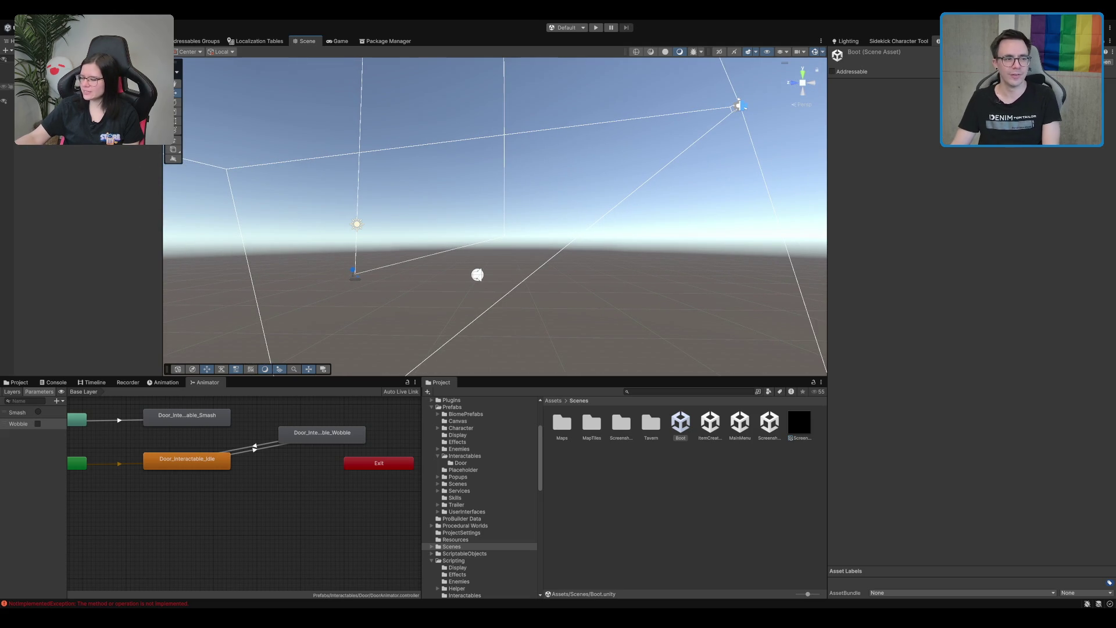
left_click(44, 179)
key("Left")
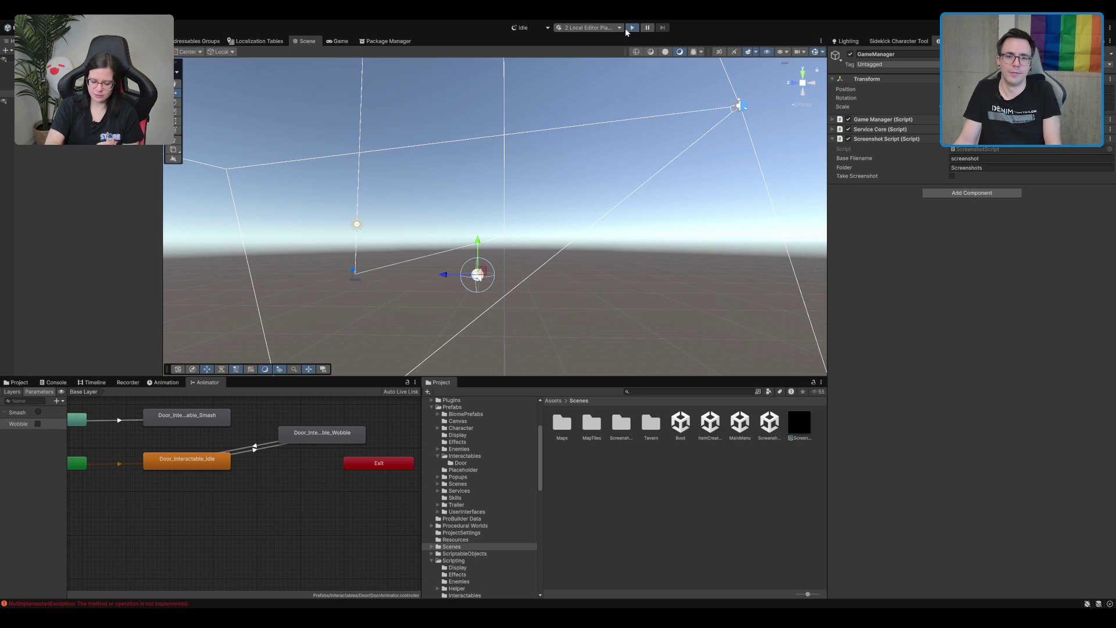
- Start play mode from the Boot scene and toggle pause on the running game
left_click(632, 27)
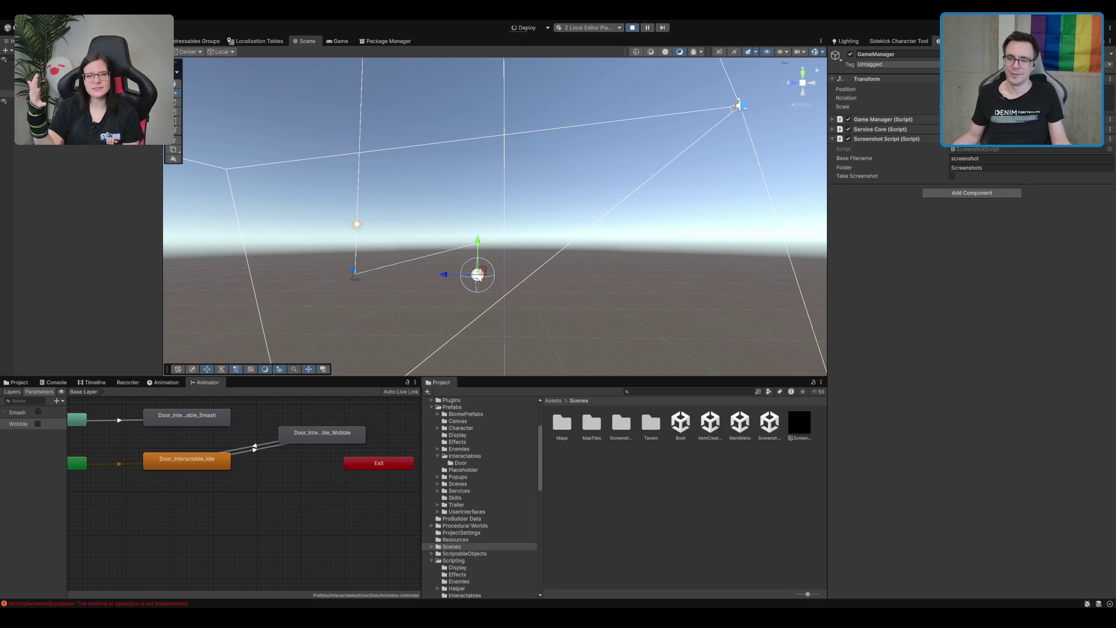
key("ctrl+shift+p")
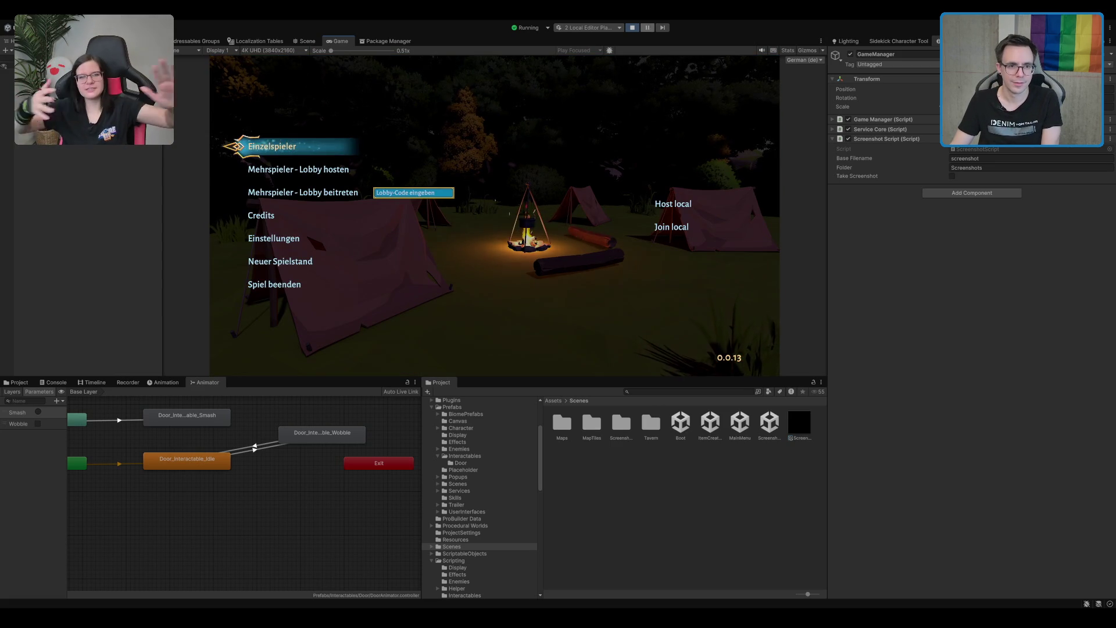
- Exit play mode with Ctrl+P
key("ctrl+p")
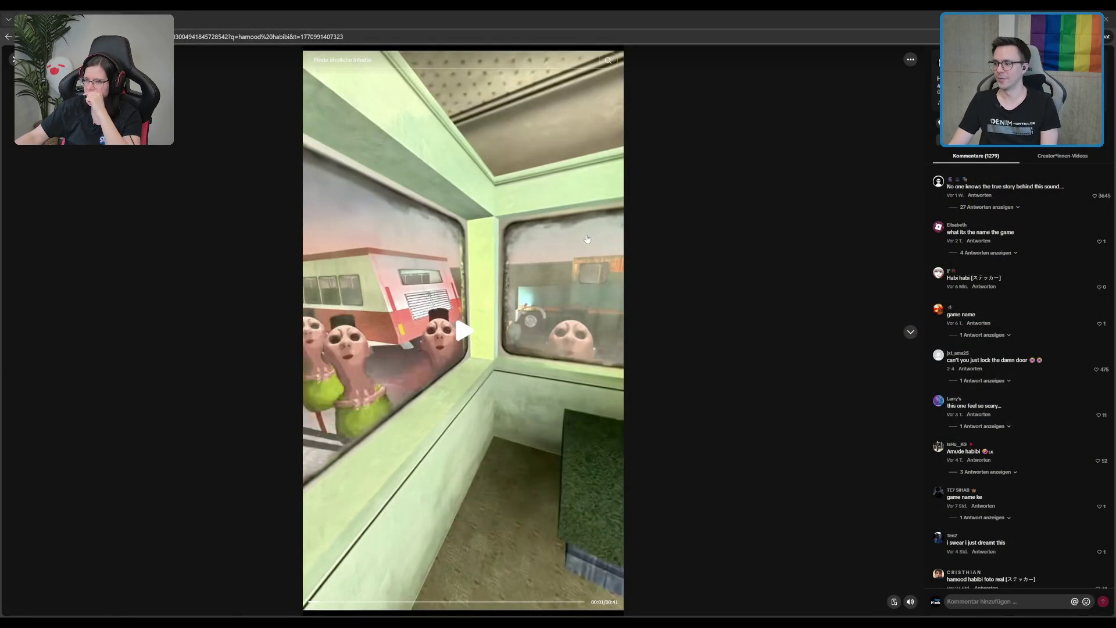
- Resume the paused TikTok video
left_click(463, 274)
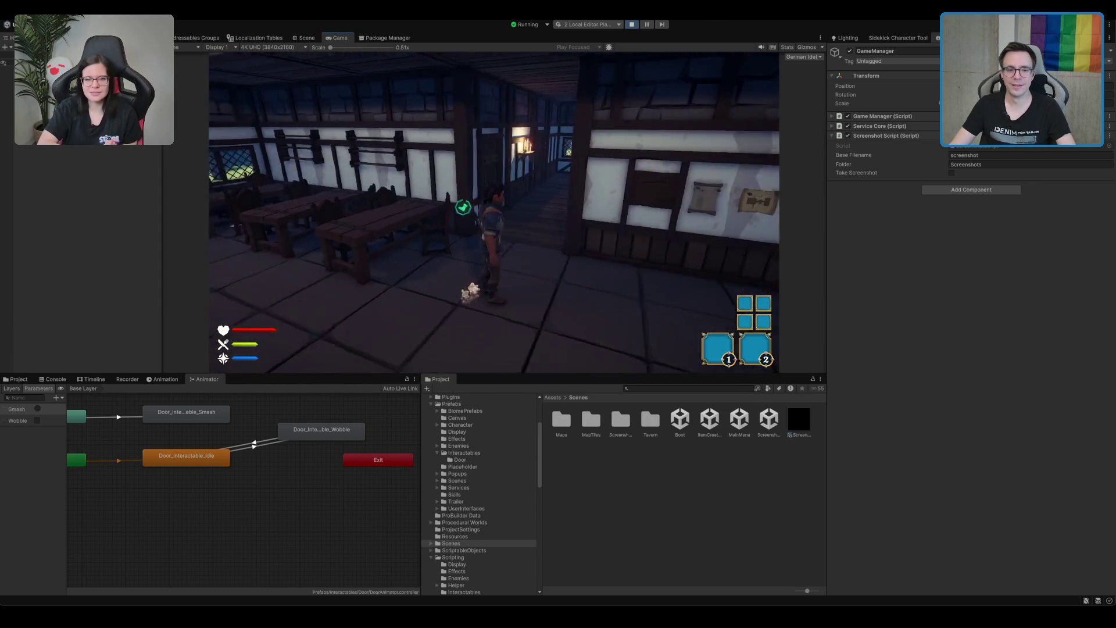
- Open and close the in-game inventory and the pause menu
key("i")
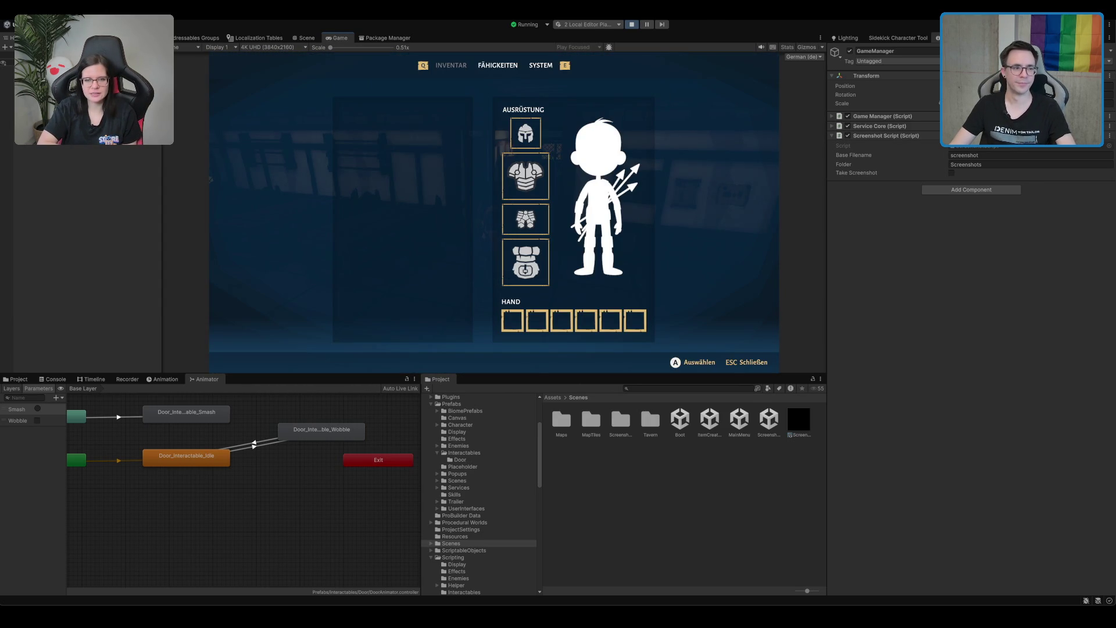
key("Escape")
key("Escape")
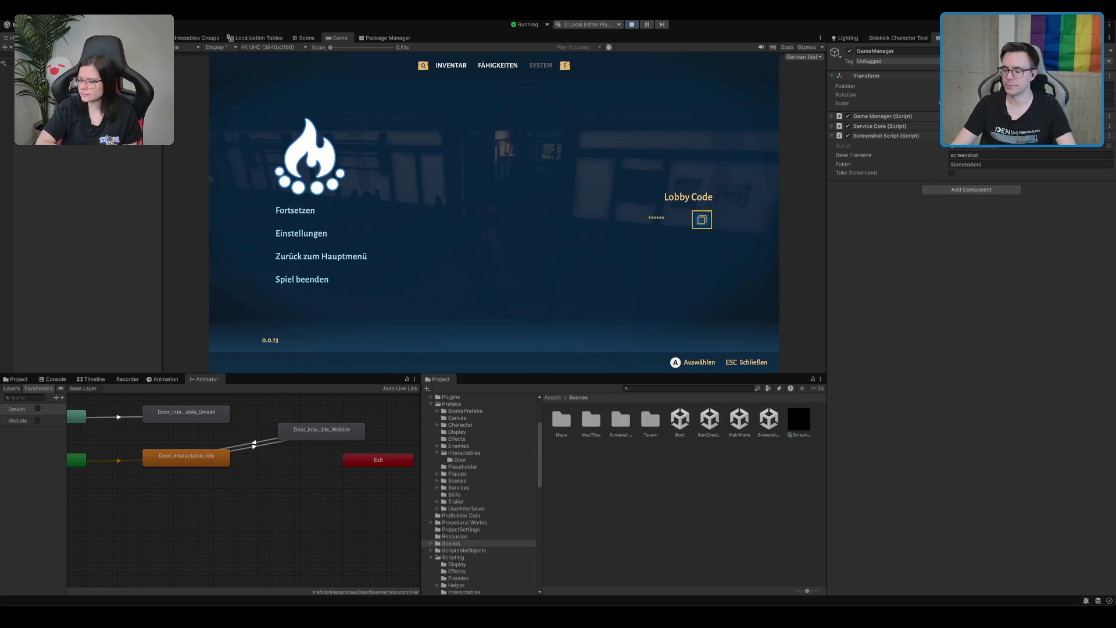
key("Escape")
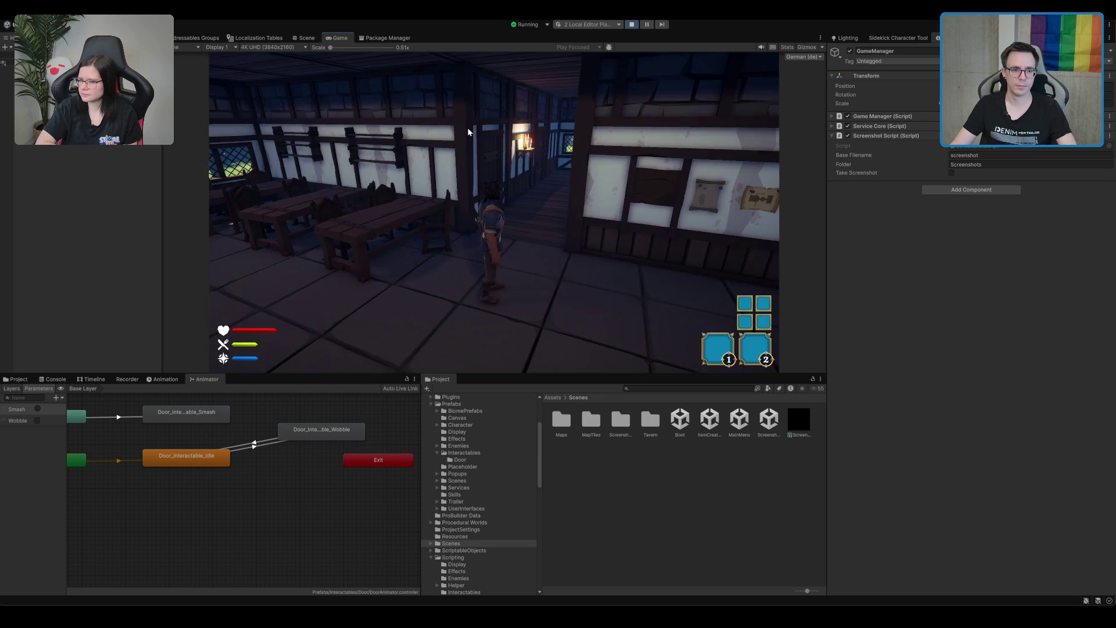
- Run the character out of the tavern toward the green portal, then stop the game
key("w")
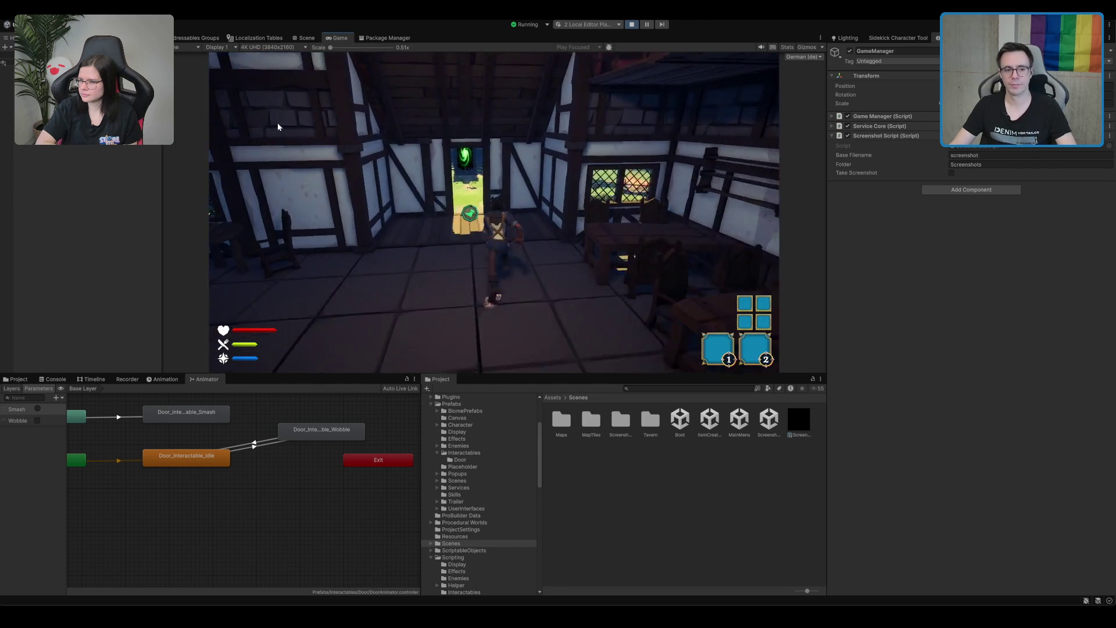
key("w")
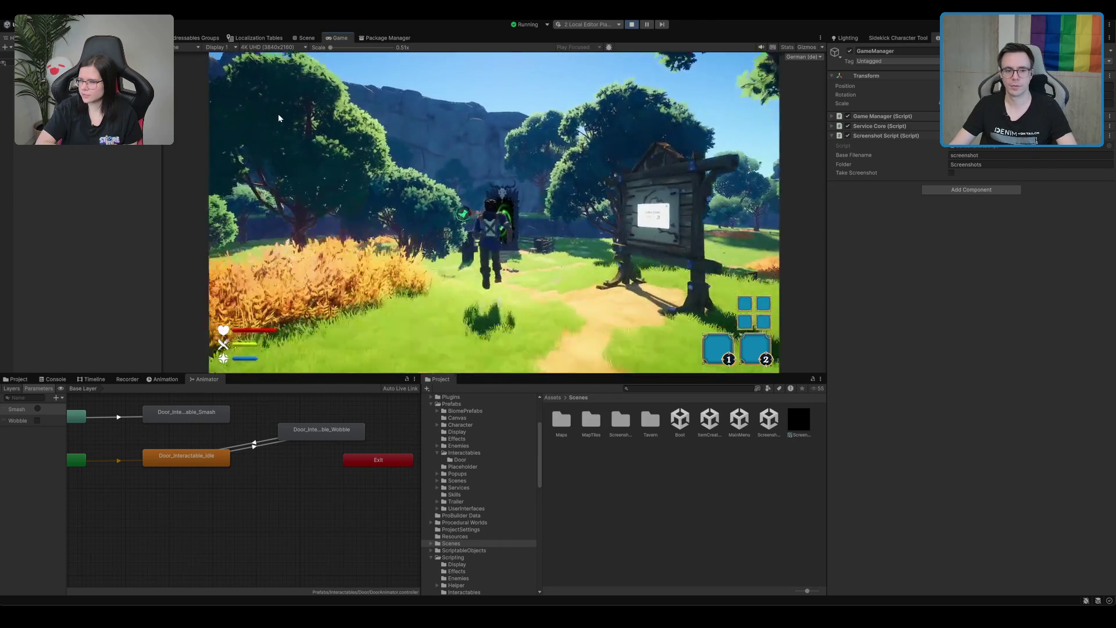
key("w")
key("w")
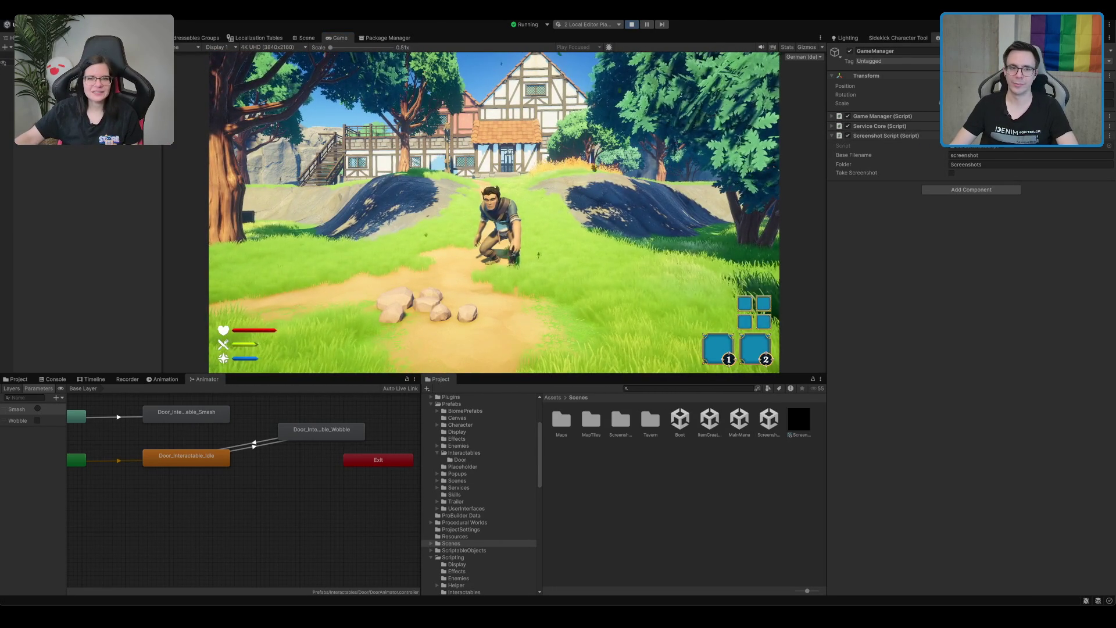
left_click(632, 25)
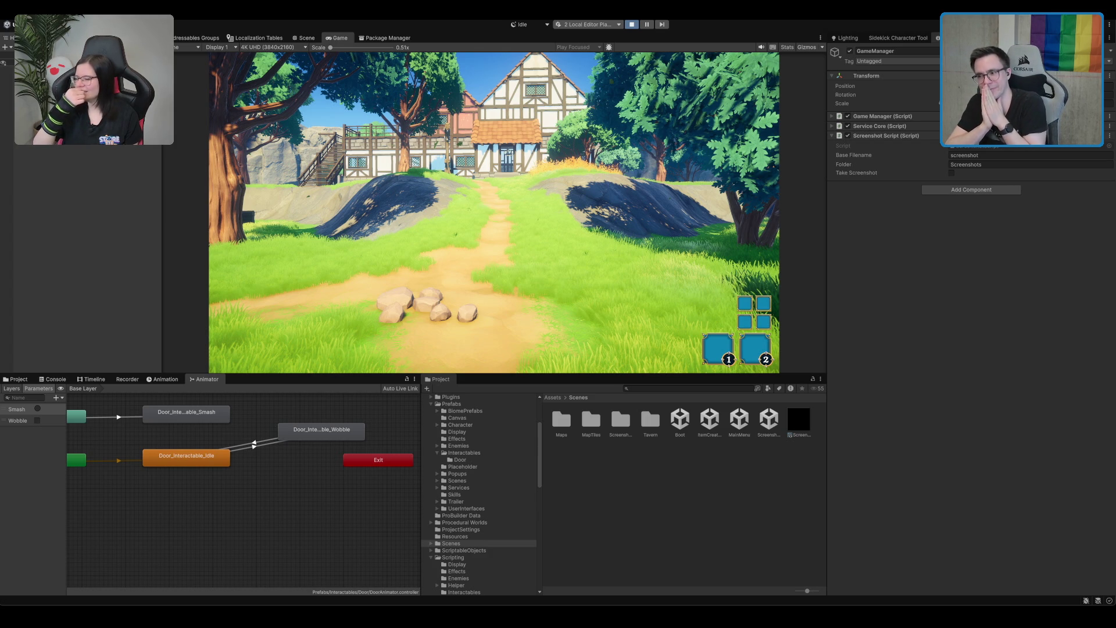
- Restart play mode and begin an Einzelspieler (single-player) game
key("ctrl+p")
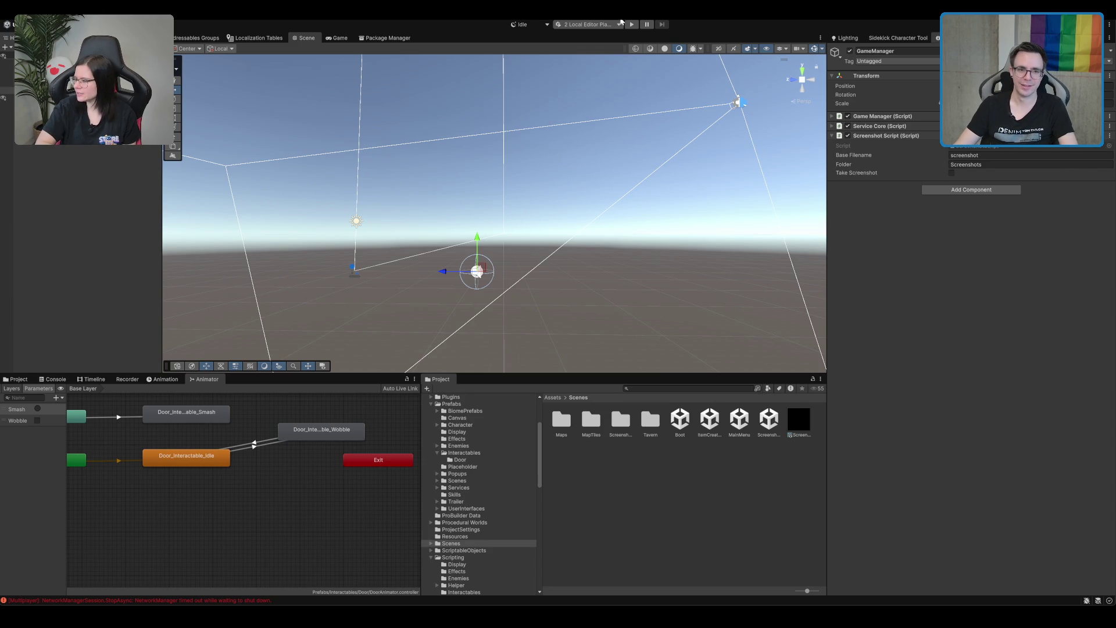
key("ctrl+p")
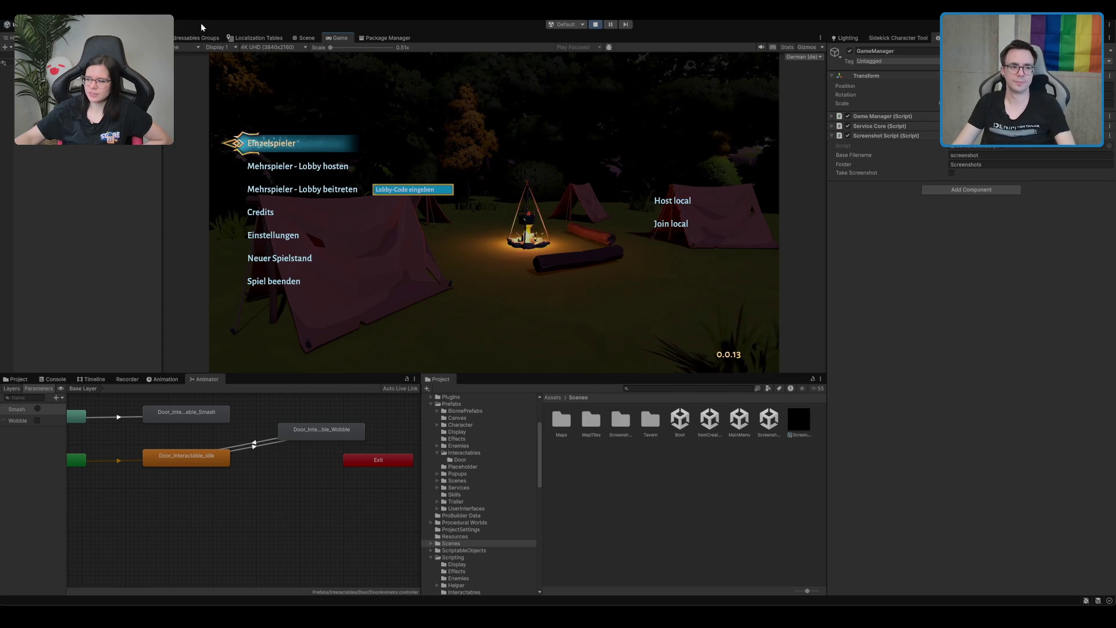
left_click(275, 140)
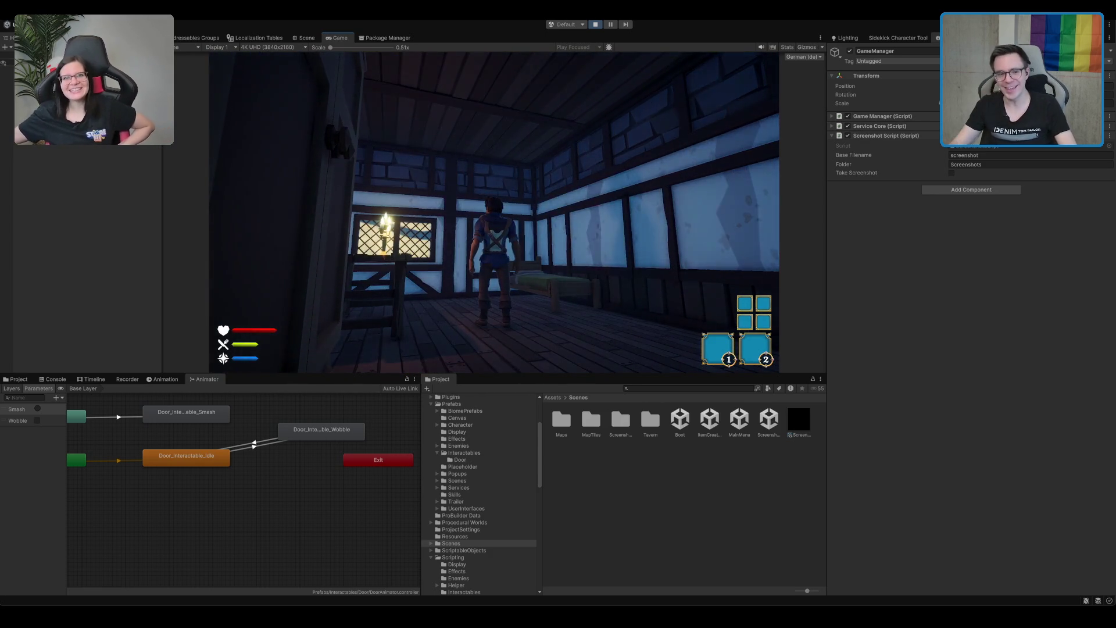
- Walk through the green portal to the door, press E to open it, and check the Scene view
key("w")
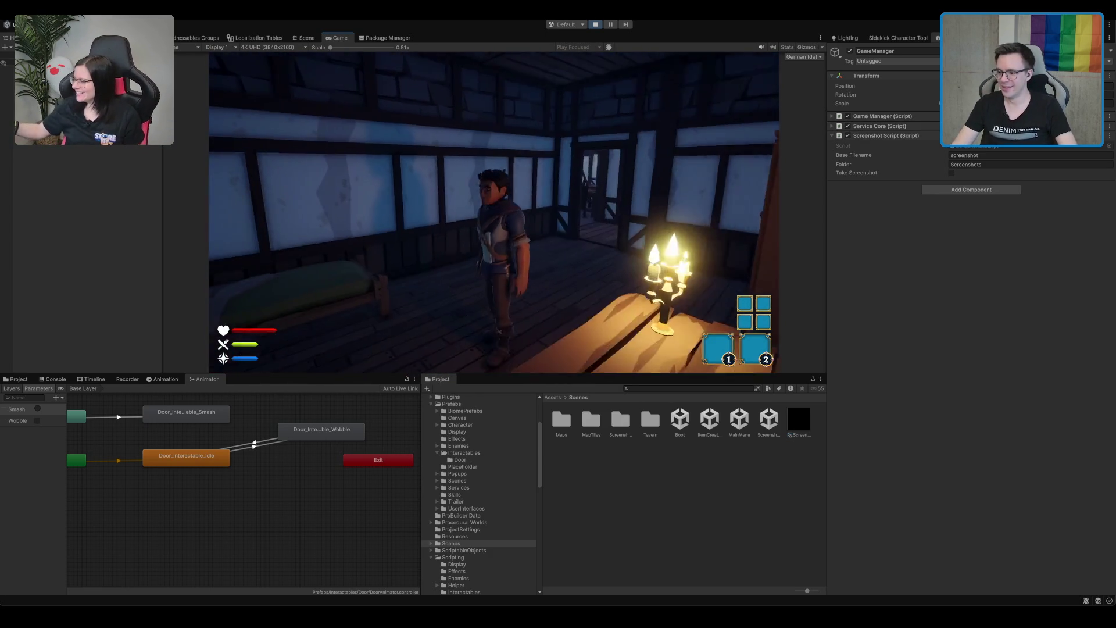
key("w")
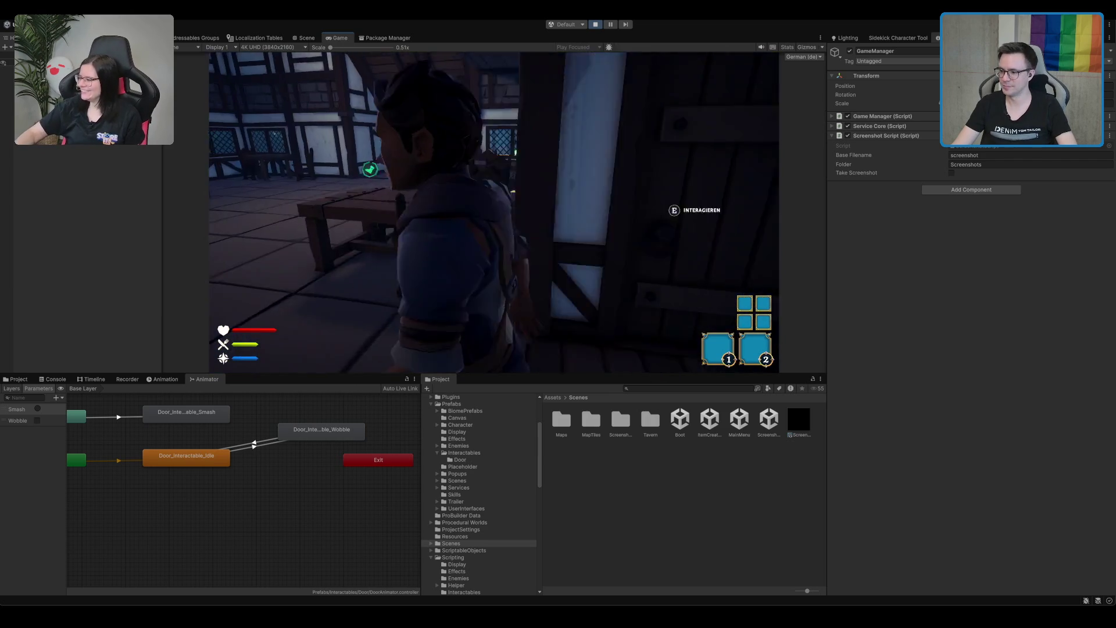
key("w")
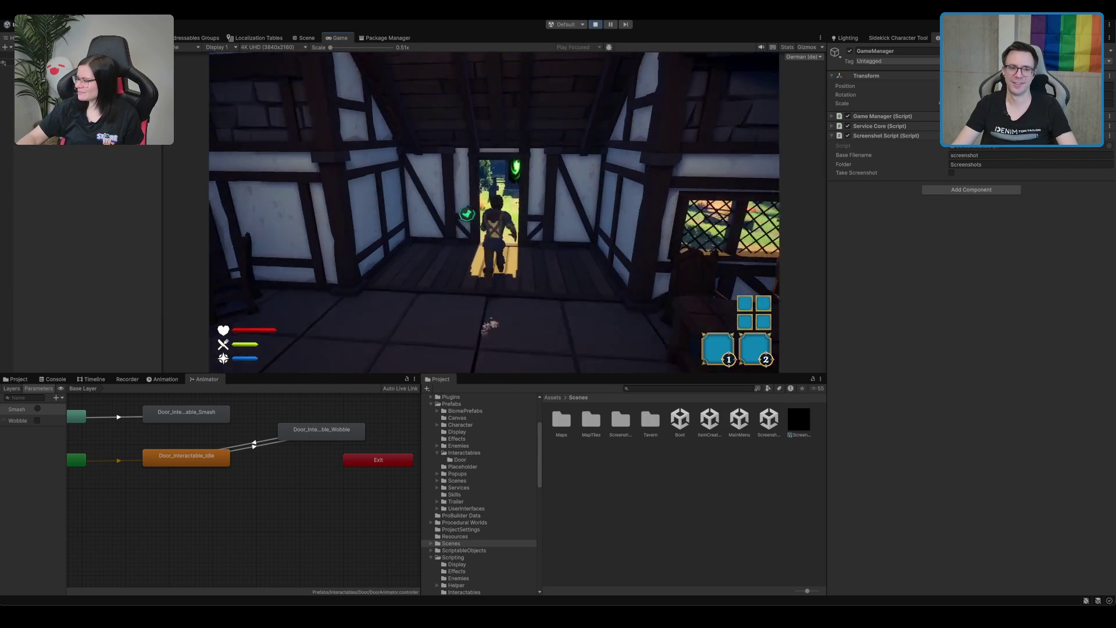
key("w")
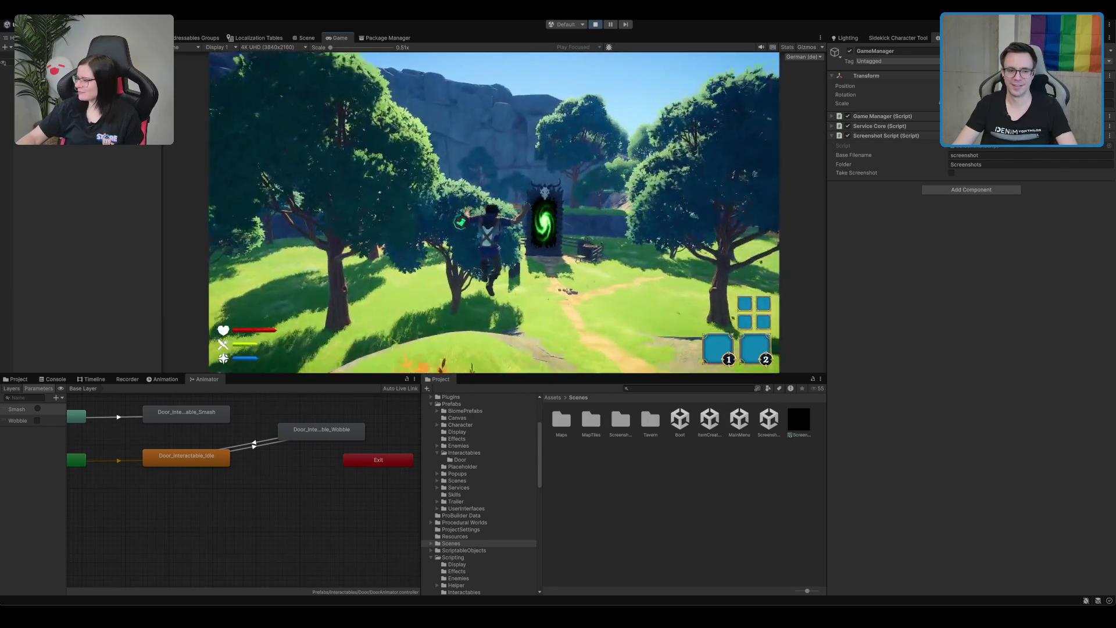
key("w")
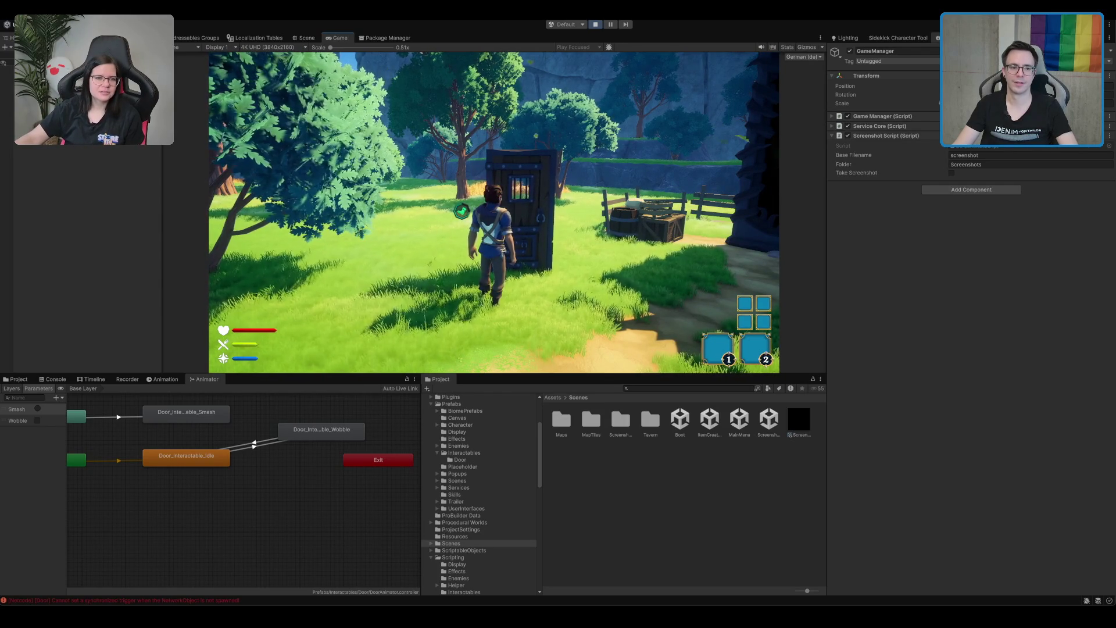
key("w")
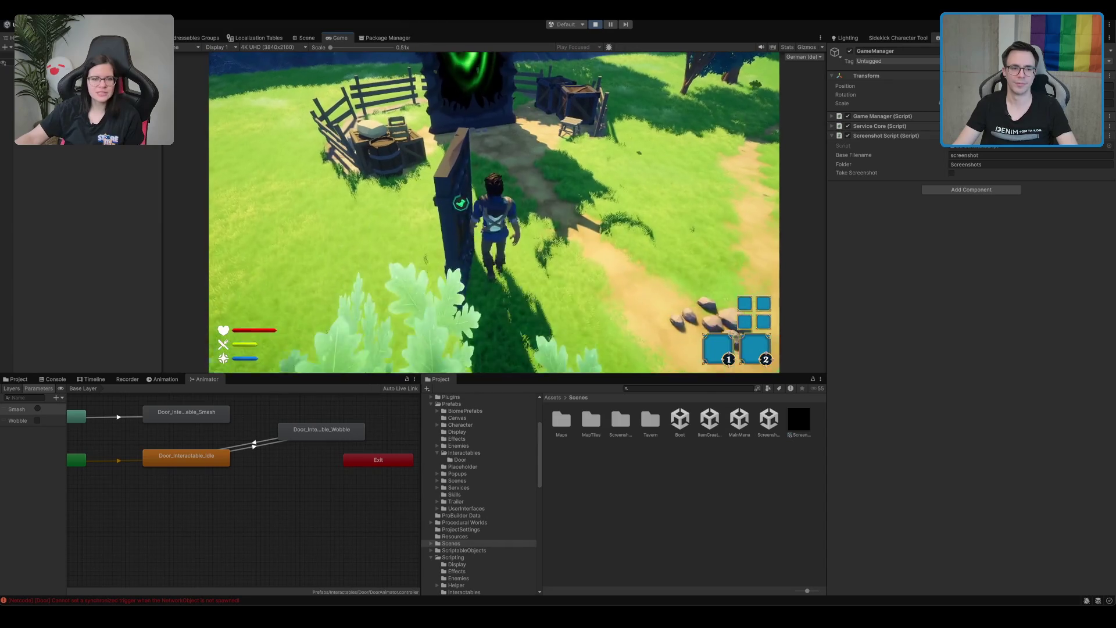
key("e")
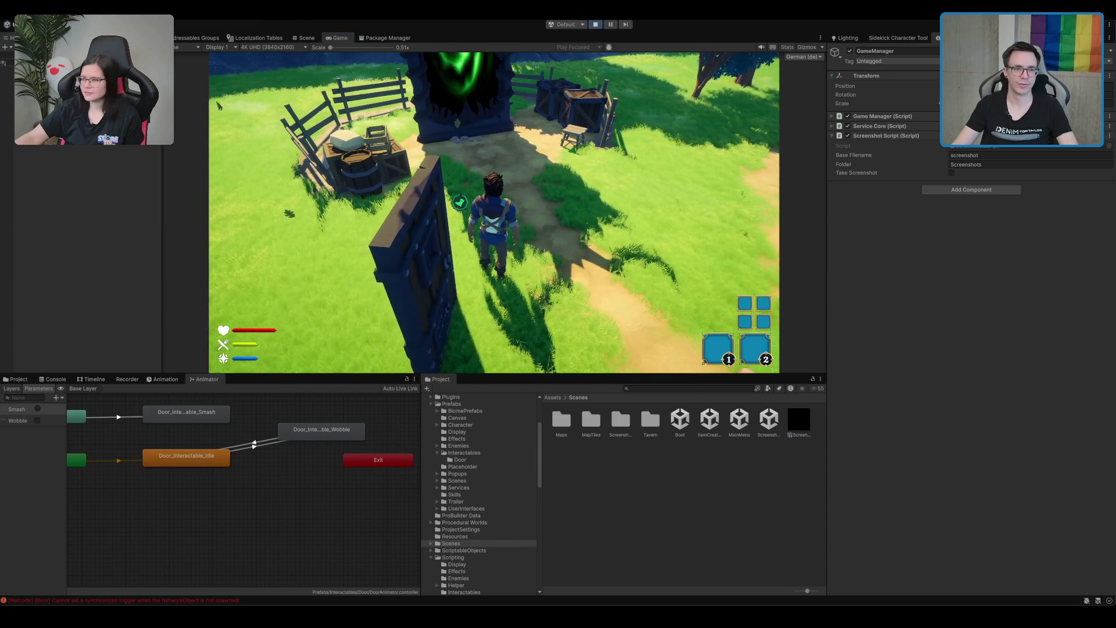
key("ctrl+1")
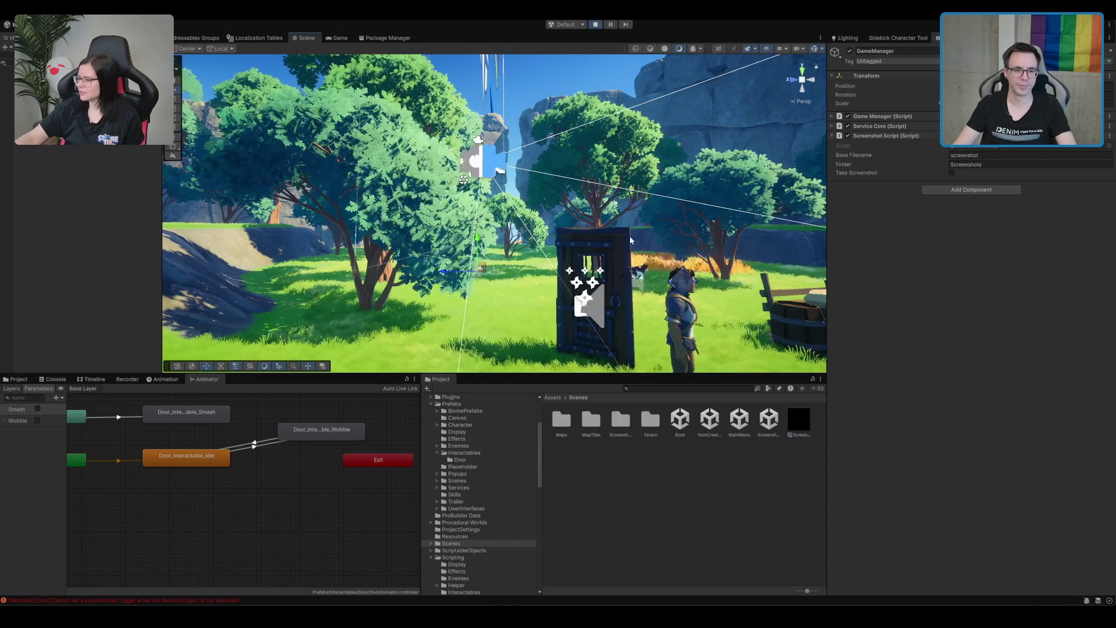
- Select the Door and inspect its Any State to Smash transition and Smash parameter
left_click(631, 239)
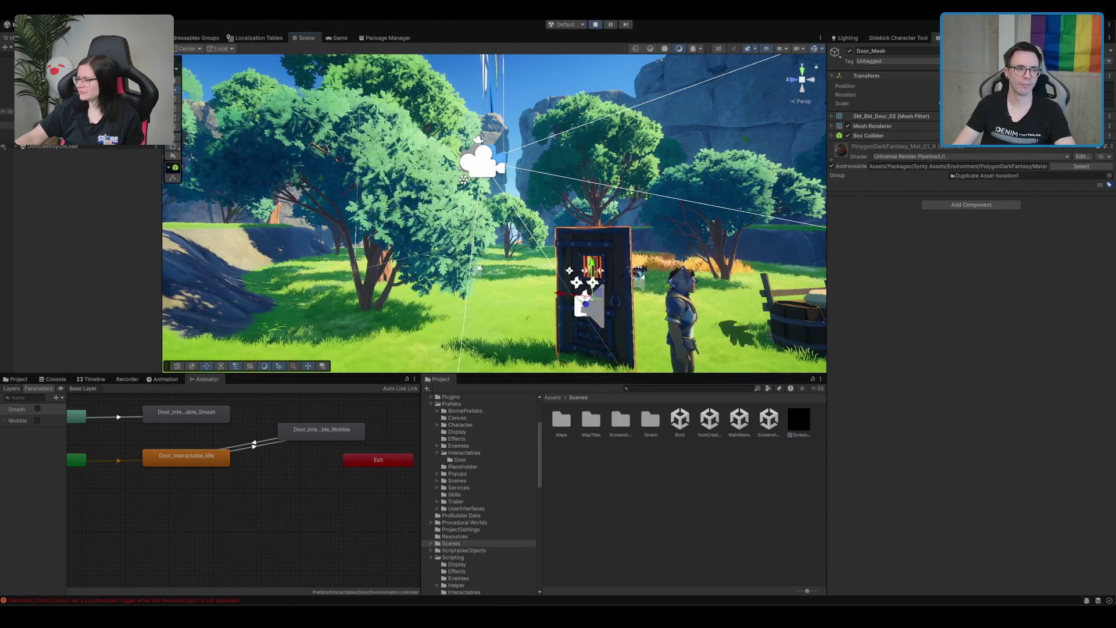
left_click(70, 110)
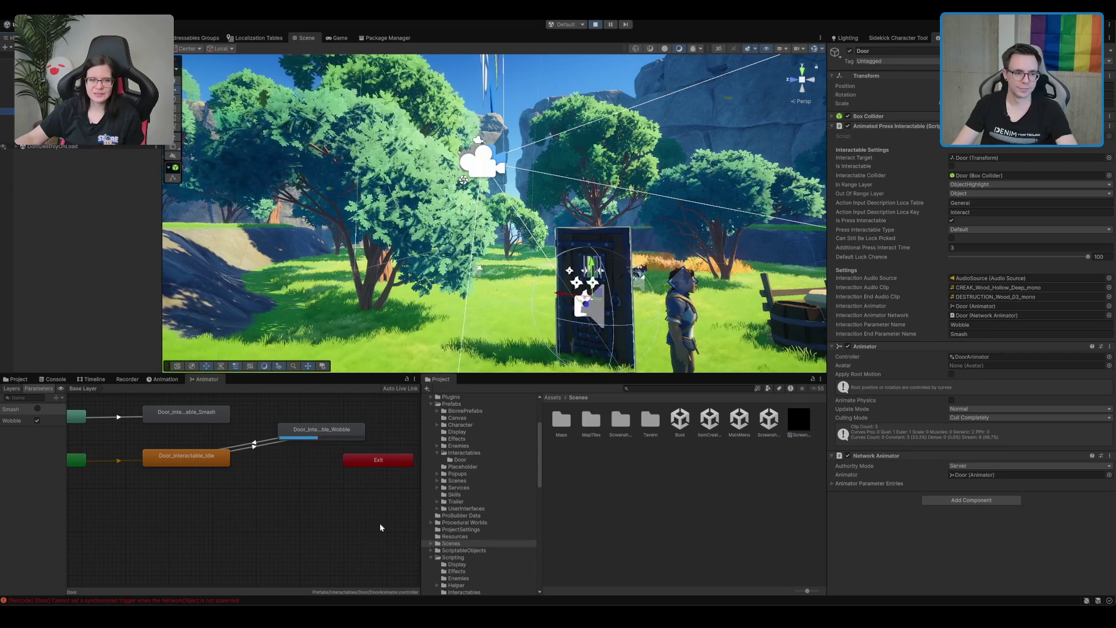
left_click(134, 419)
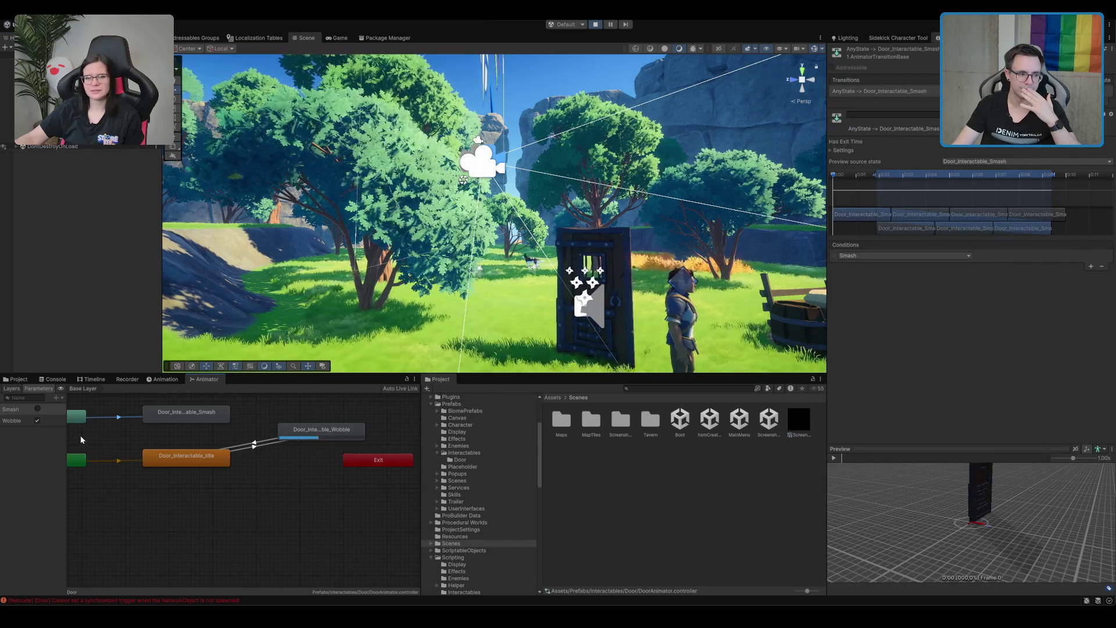
left_click(17, 408)
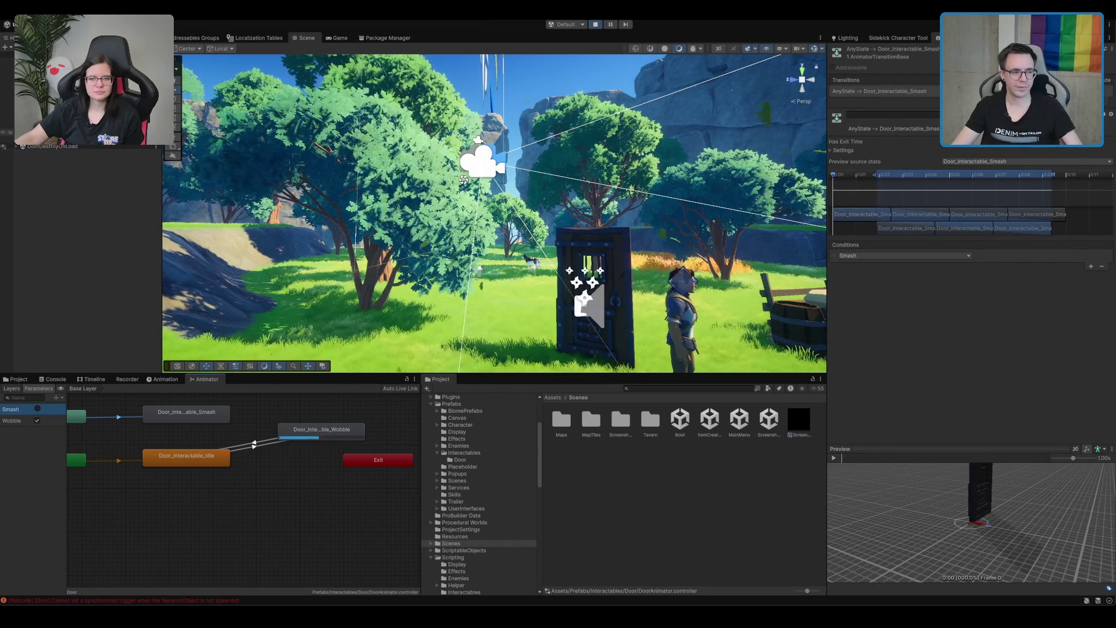
- Fire the Smash trigger on the door, watch it burst apart, then inspect the Smash state
left_click(593, 279)
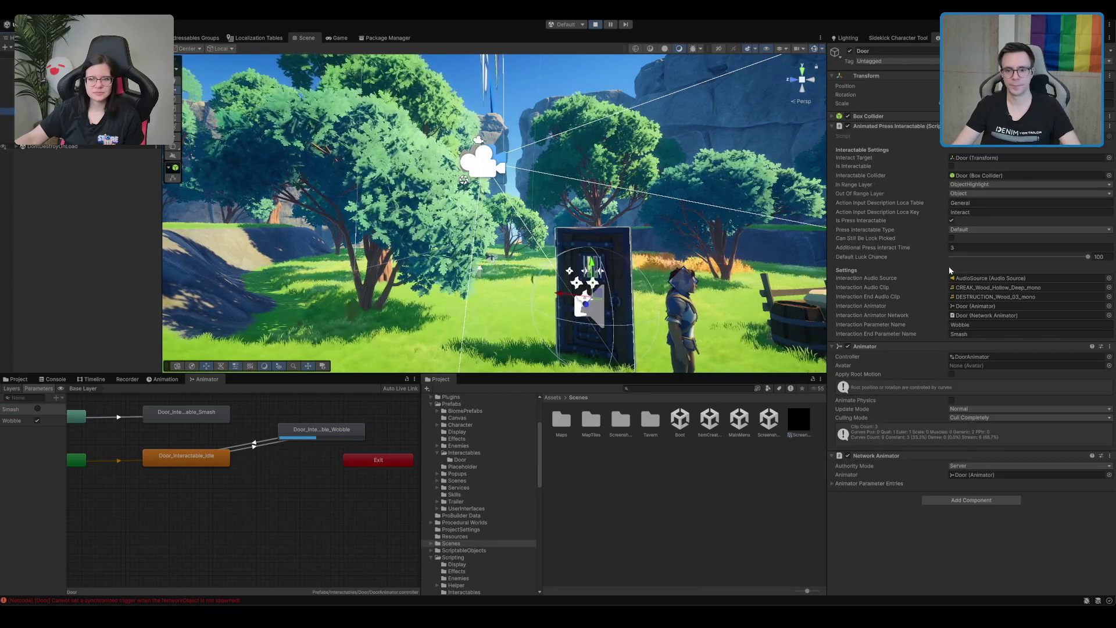
left_click(38, 410)
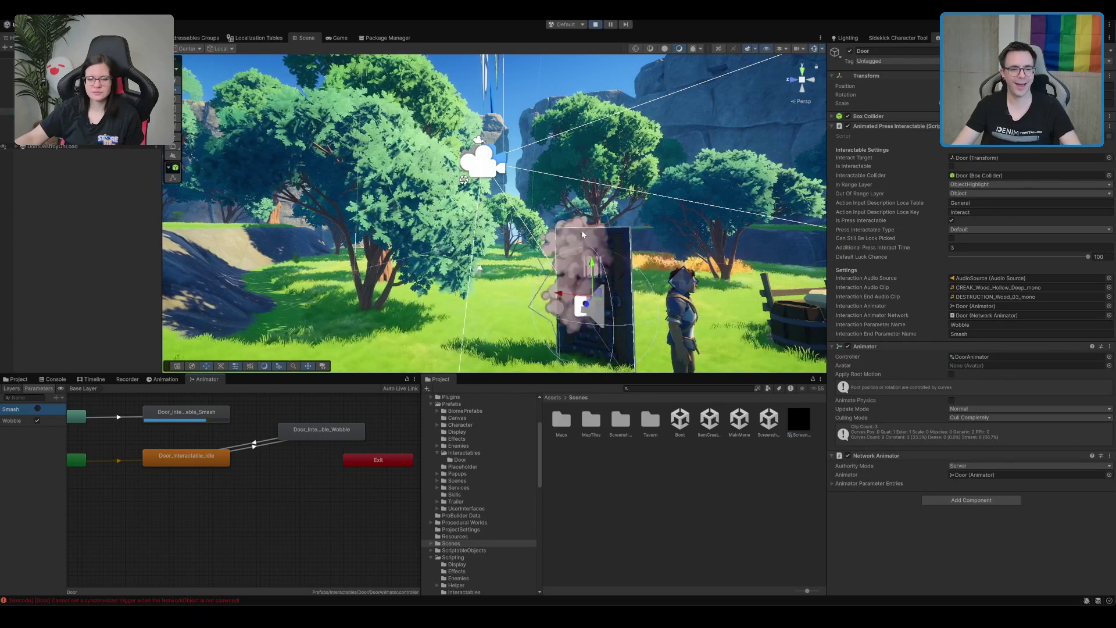
left_click_drag(583, 234, 718, 206)
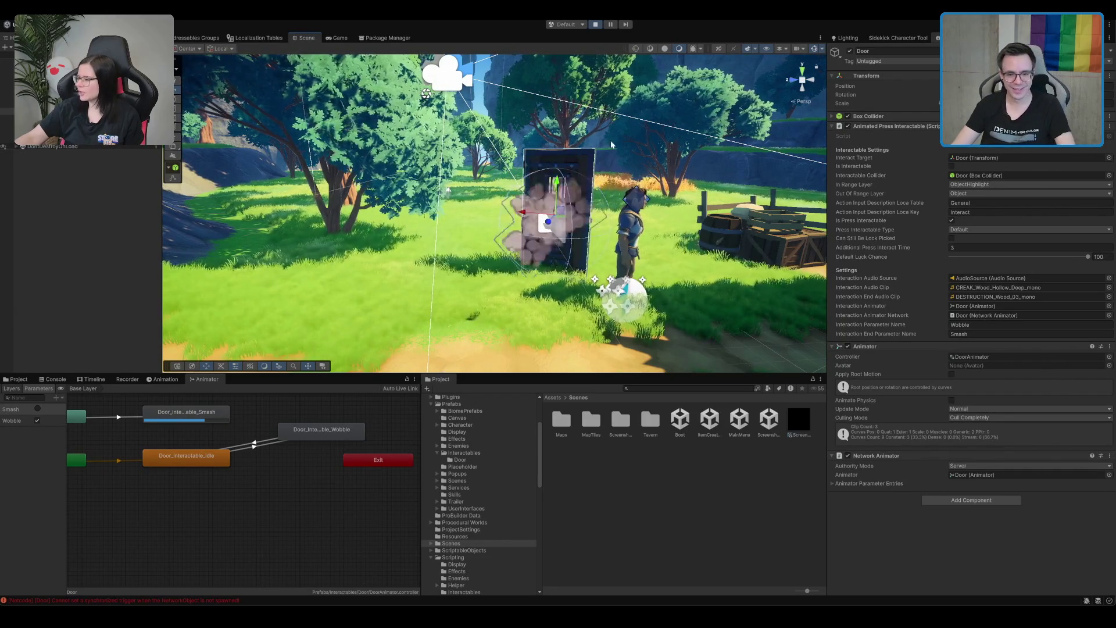
left_click_drag(610, 140, 619, 163)
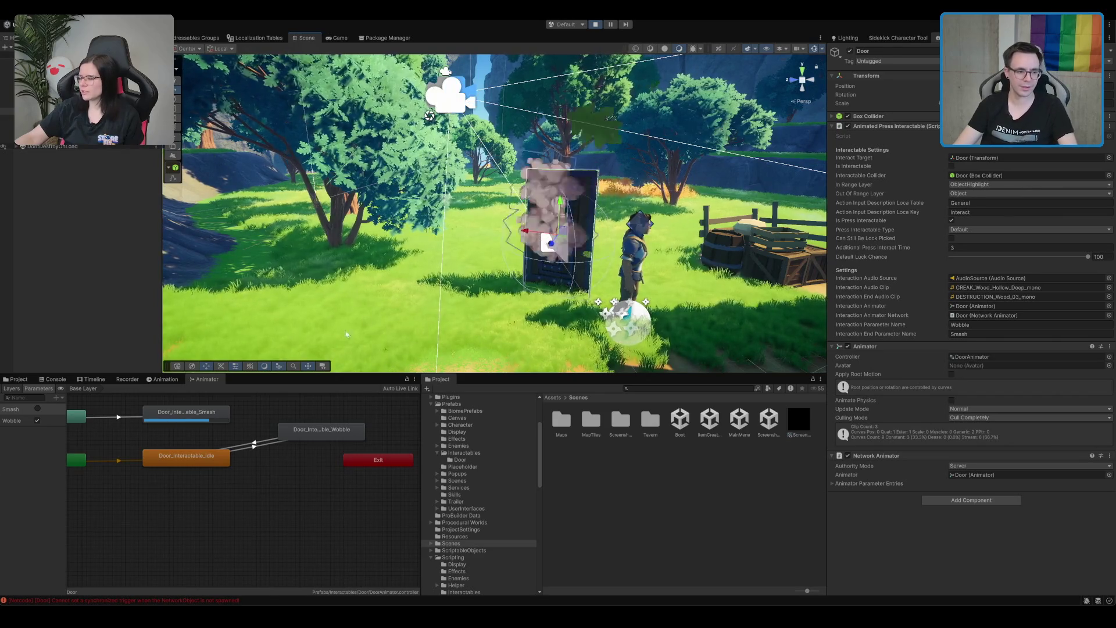
scroll(349, 336, "up", 3)
left_click(205, 410)
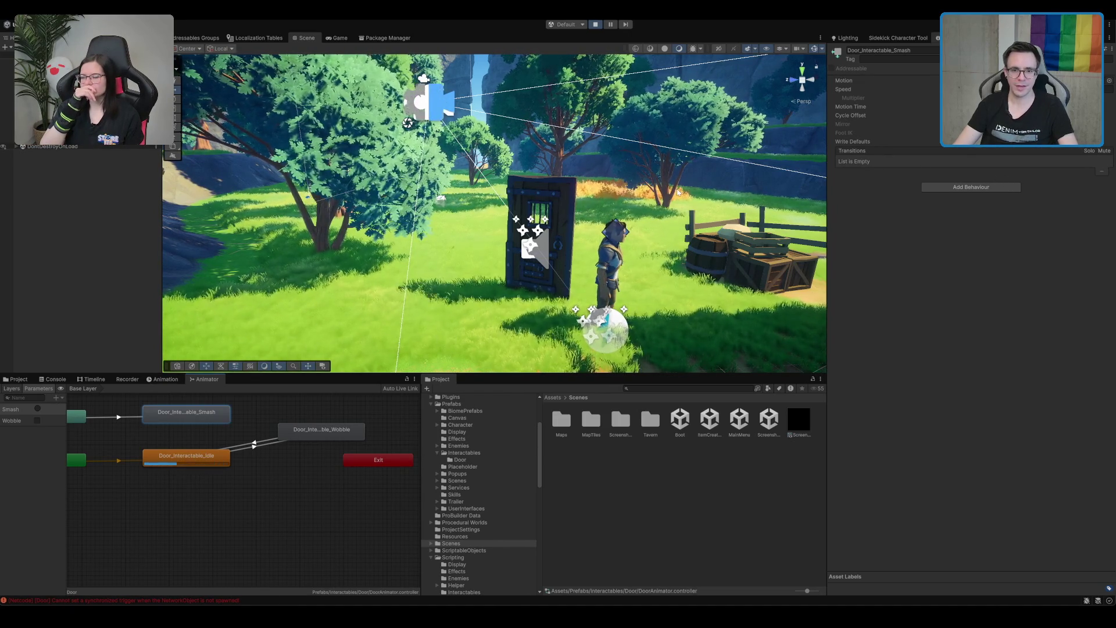
- Delete the Any State to Smash transition in the door's animator graph
left_click_drag(117, 420, 189, 430)
left_click(189, 430)
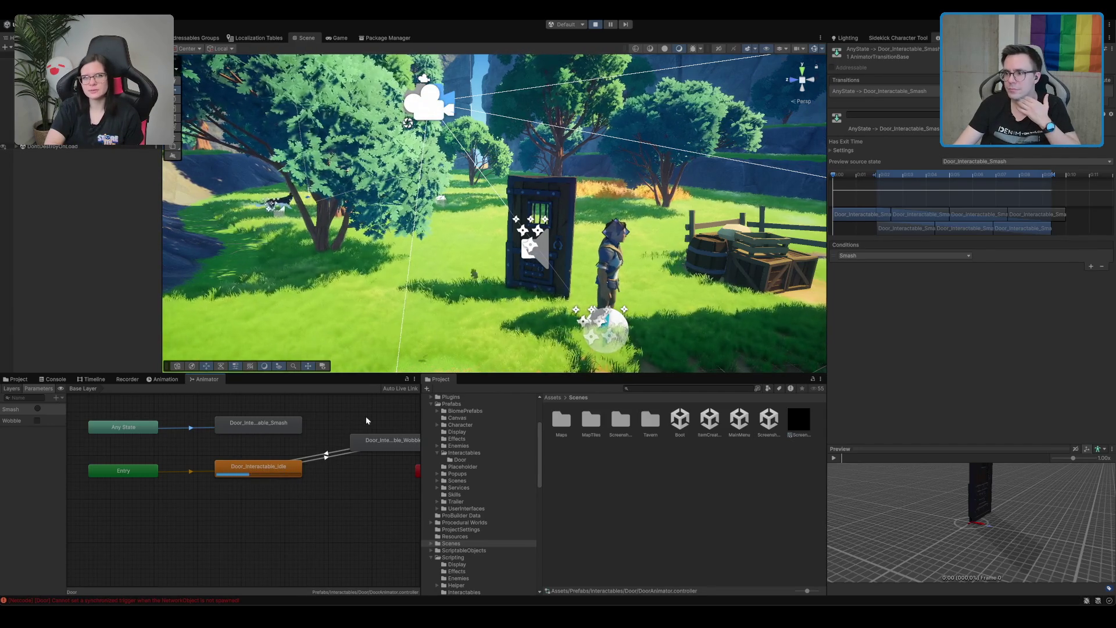
left_click_drag(243, 425, 253, 419)
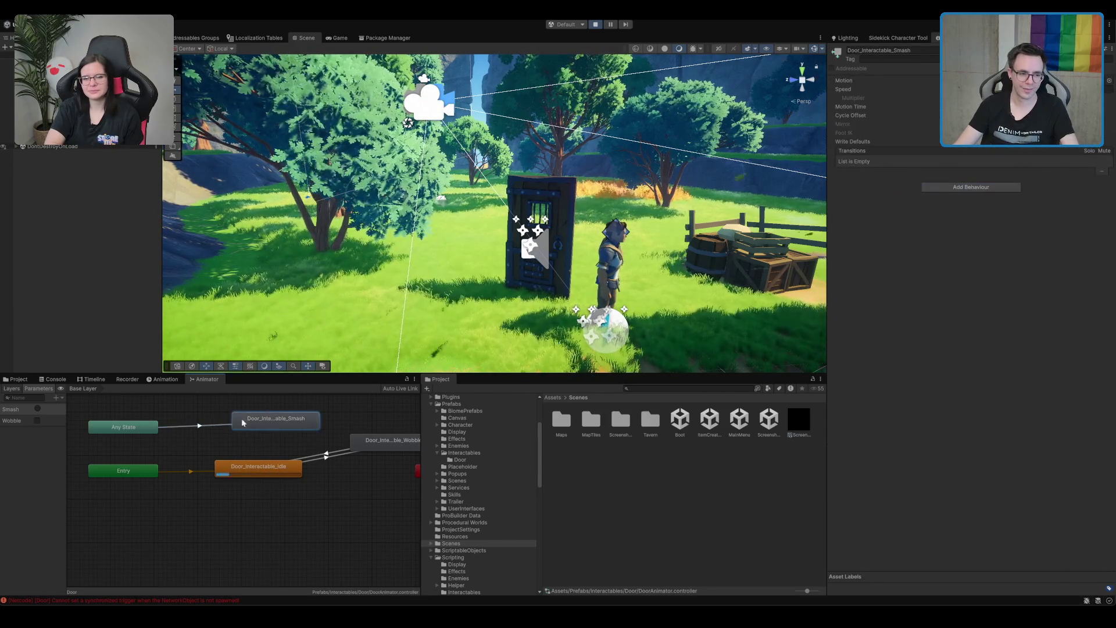
key("Delete")
- Add transitions Idle→Smash, Wobble→Smash, Smash→Idle and Smash→Wobble
left_click(235, 468)
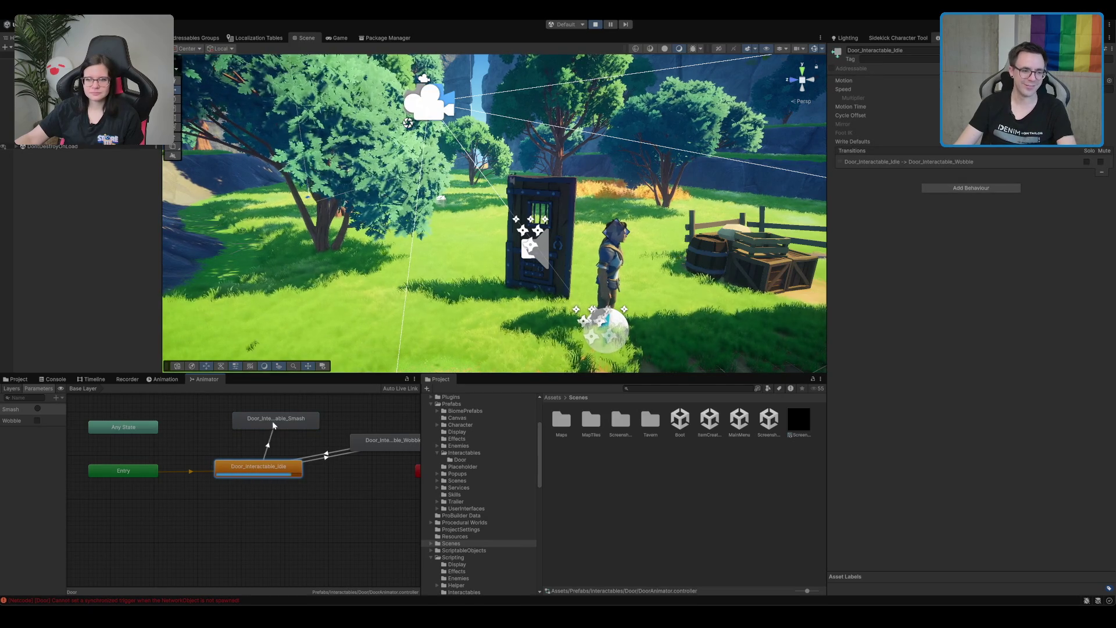
left_click(358, 440)
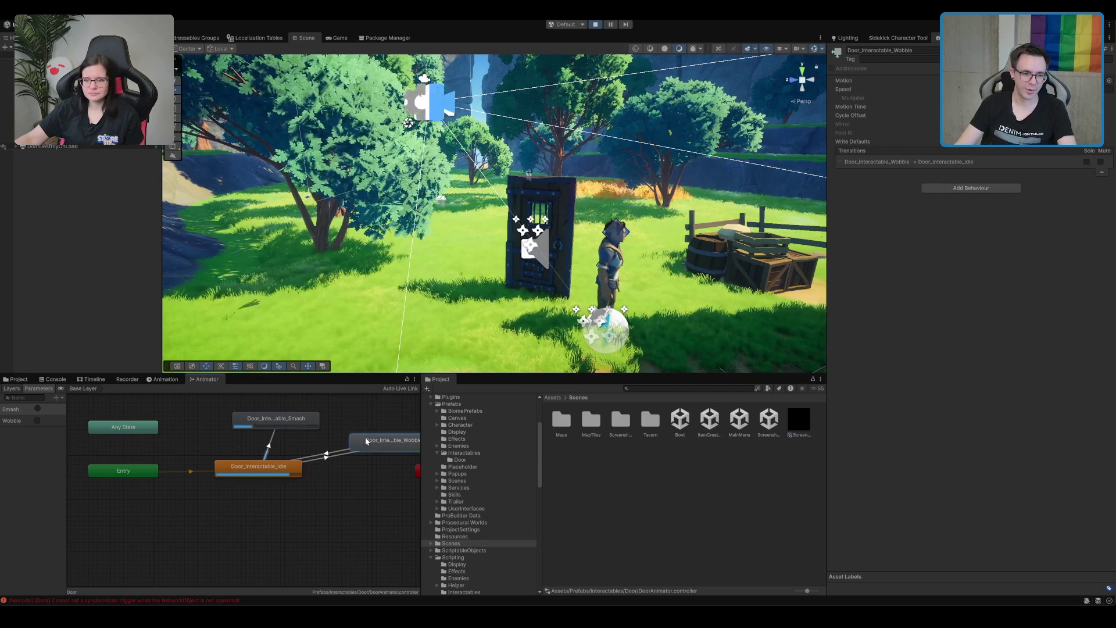
left_click(310, 425)
right_click(310, 424)
left_click(337, 432)
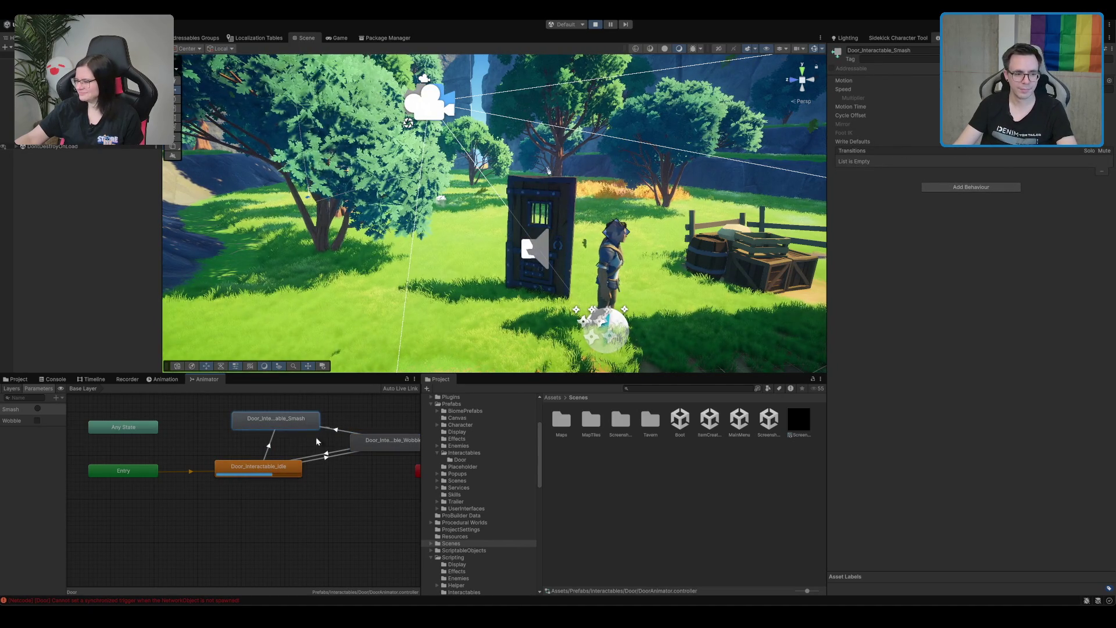
left_click(273, 468)
left_click(372, 440)
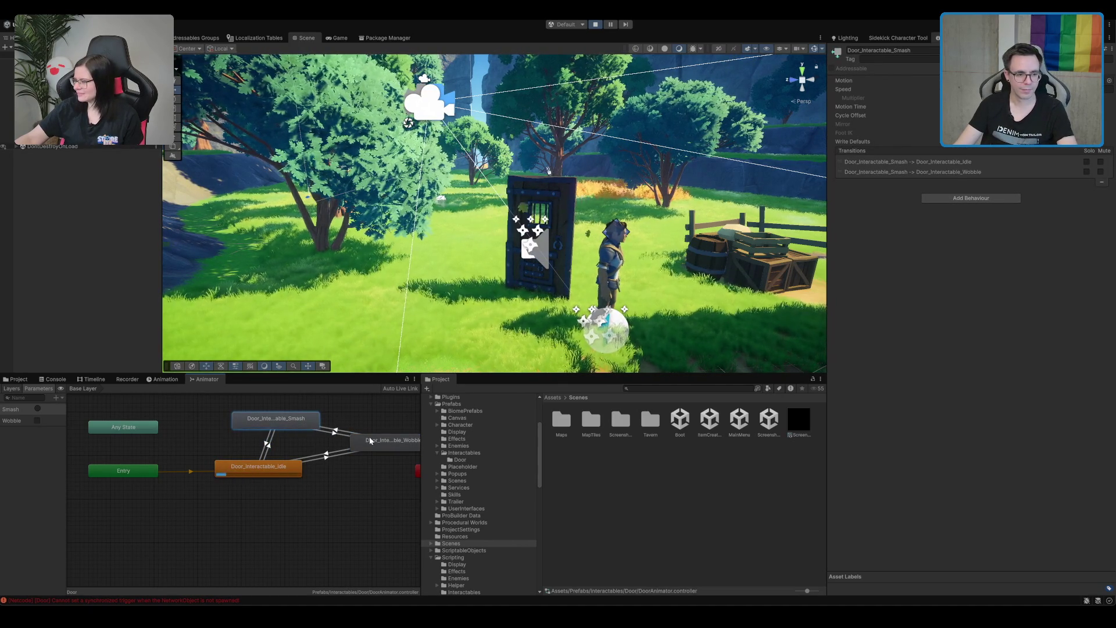
- Fire the Smash trigger twice to test the new graph, then stop play mode
left_click(93, 403)
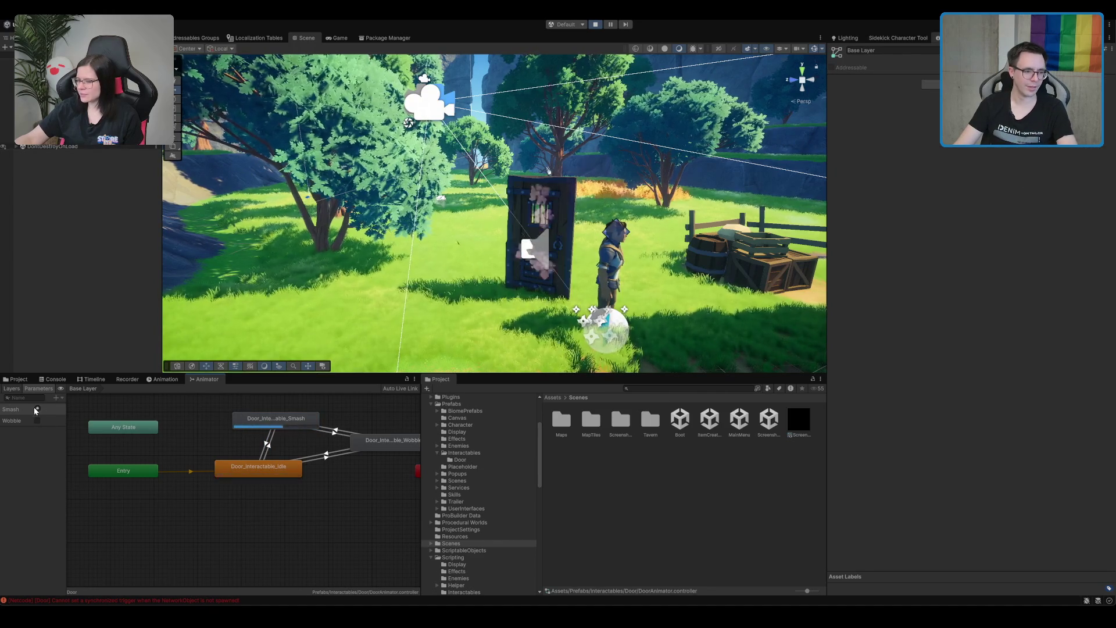
left_click(37, 408)
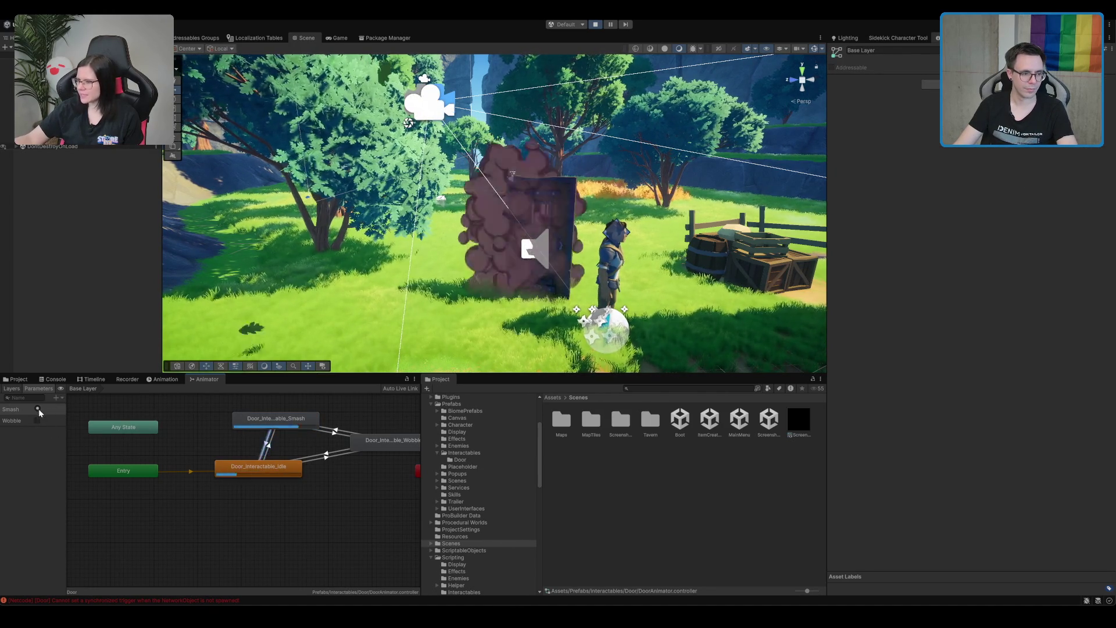
left_click(37, 409)
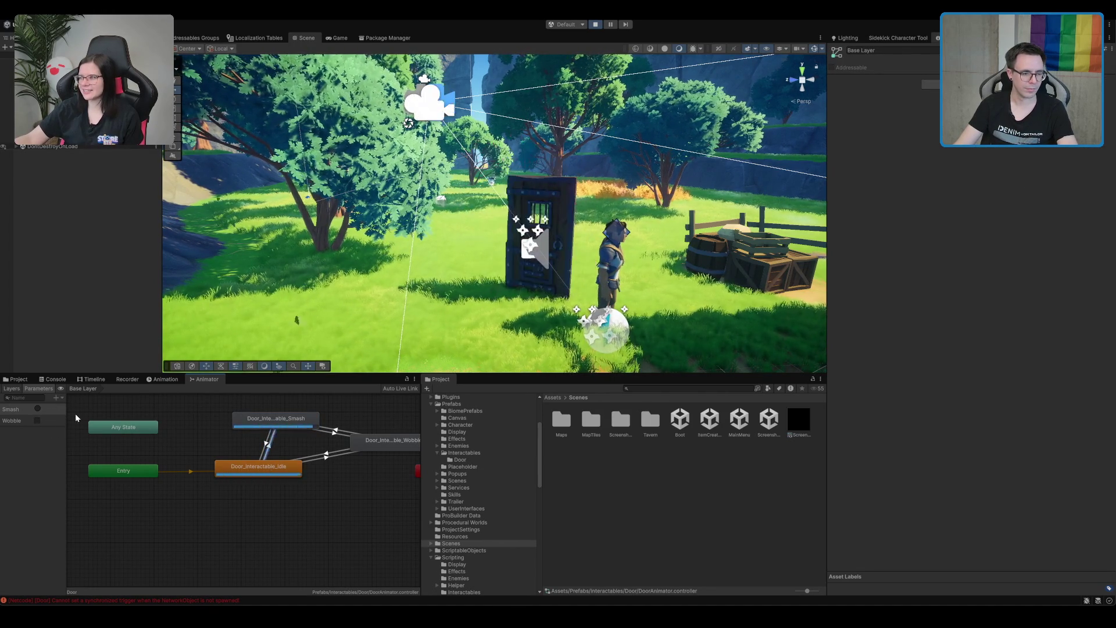
left_click(595, 25)
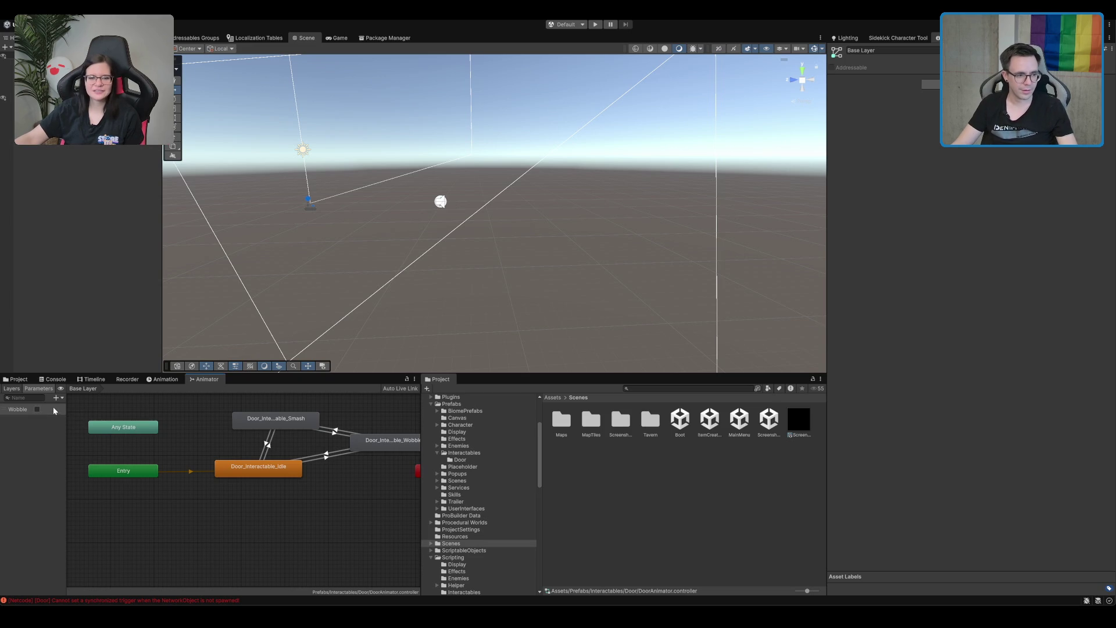
- Replace the Smash trigger parameter with a new bool parameter named Smash
left_click(37, 409)
key("Delete")
left_click(56, 398)
left_click(76, 433)
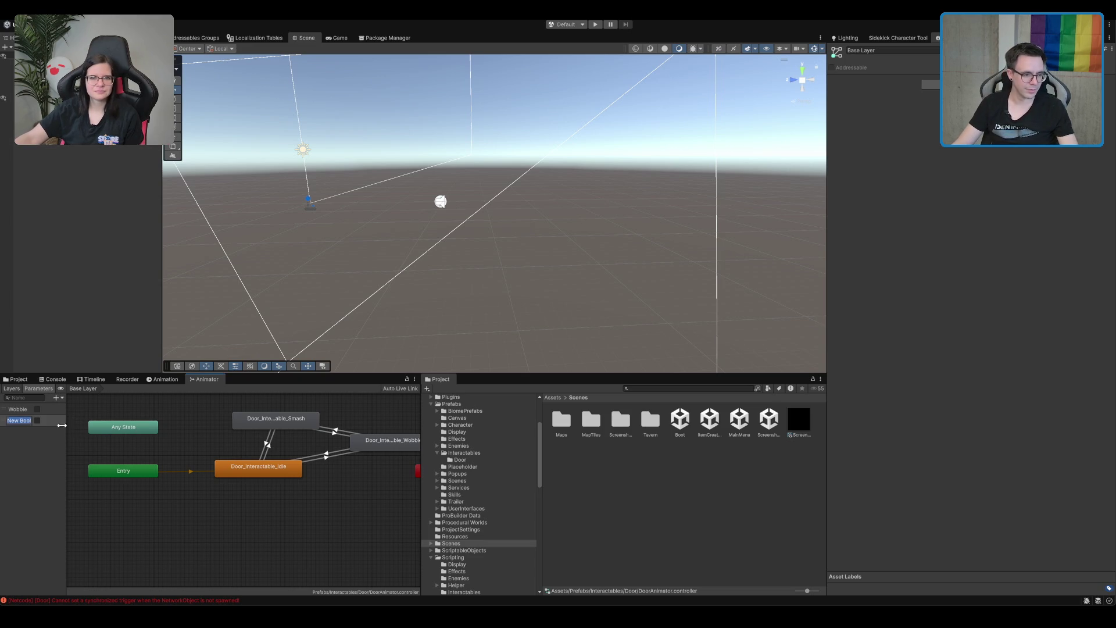
type("Smash")
key("Return")
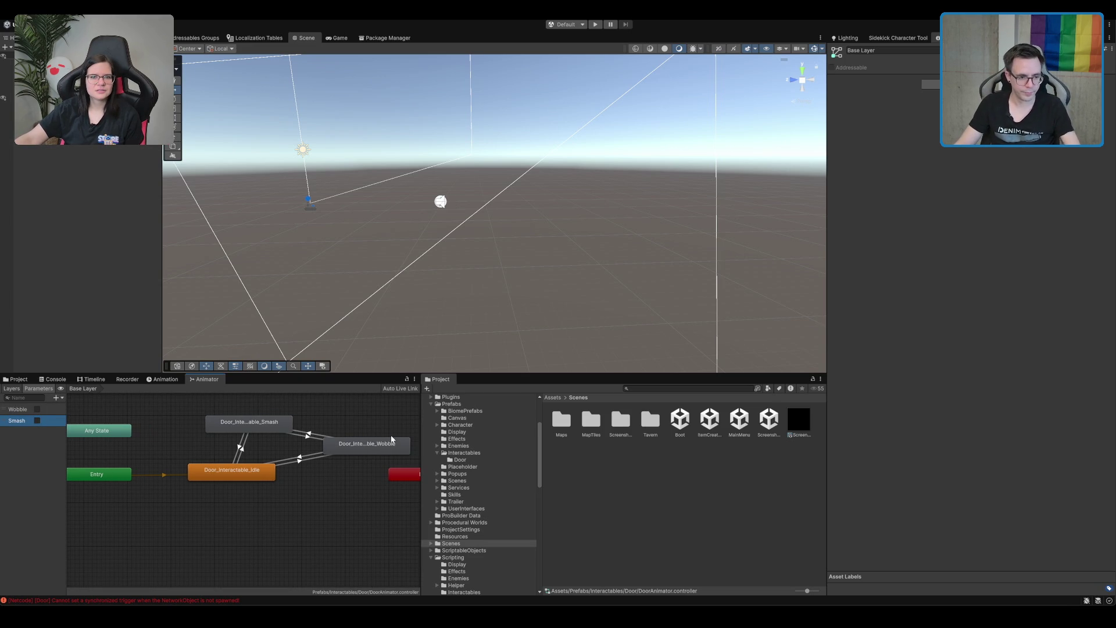
- Turn off exit time on the Idle to Smash transition
left_click(241, 448)
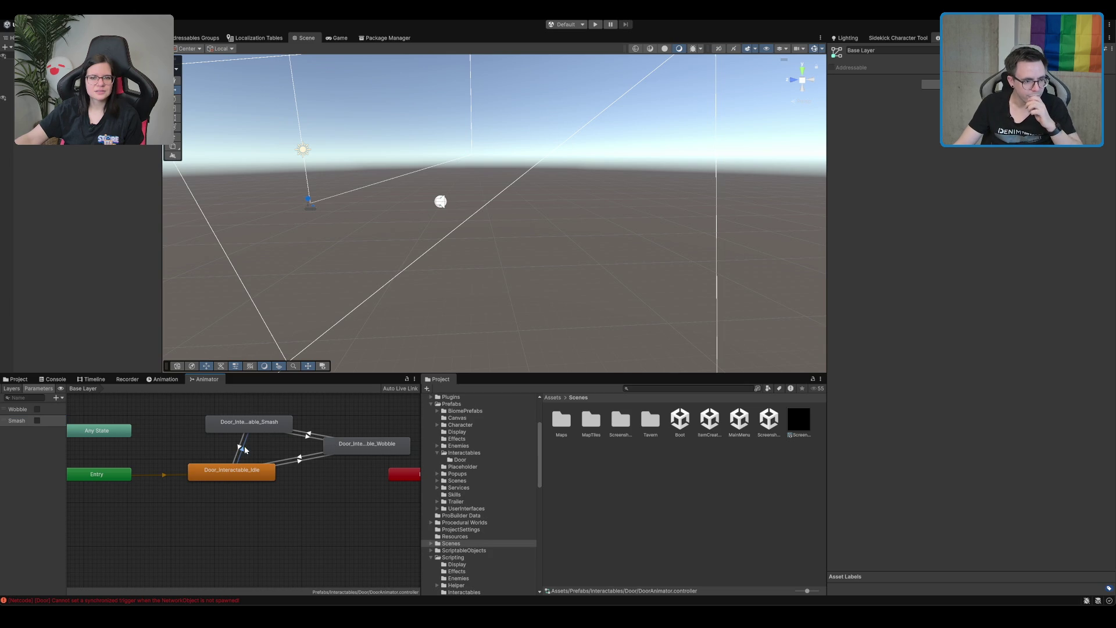
left_click(946, 143)
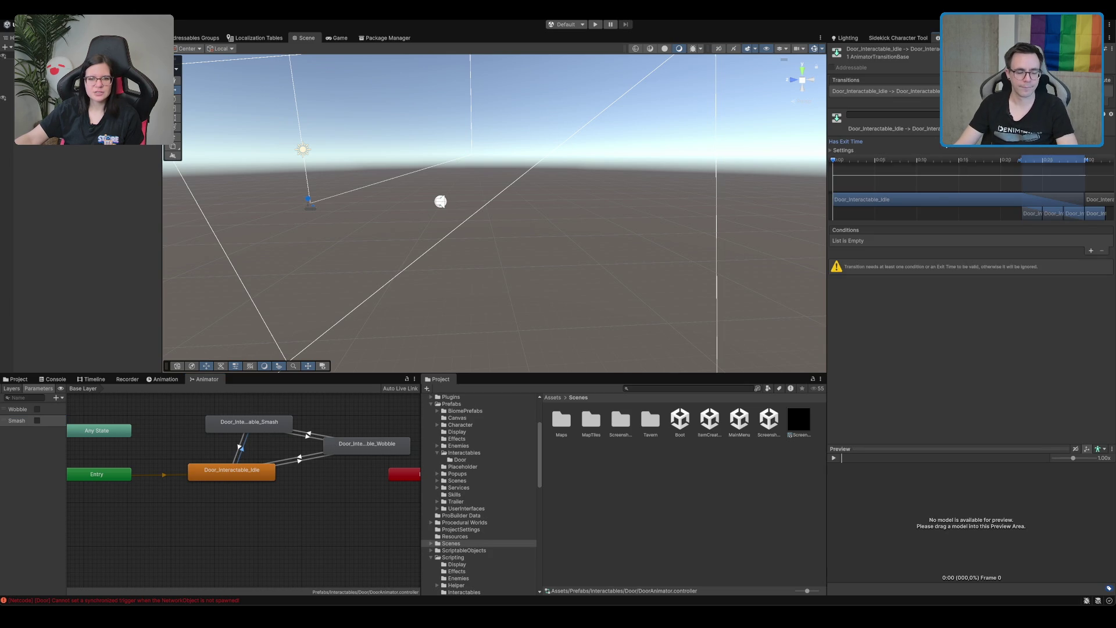
left_click(241, 451)
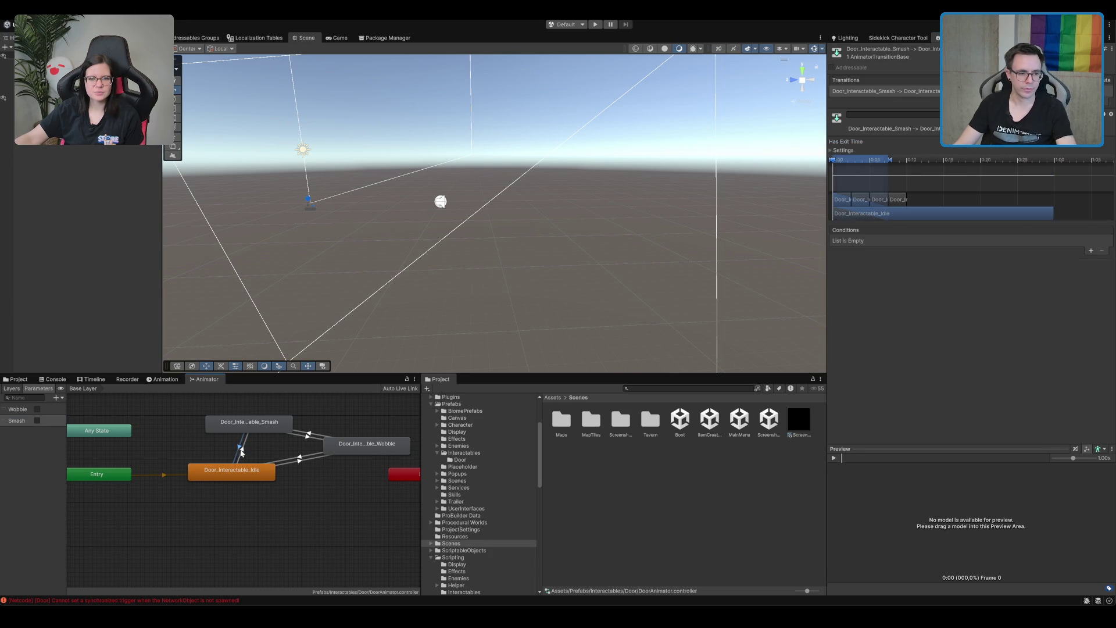
left_click(307, 435)
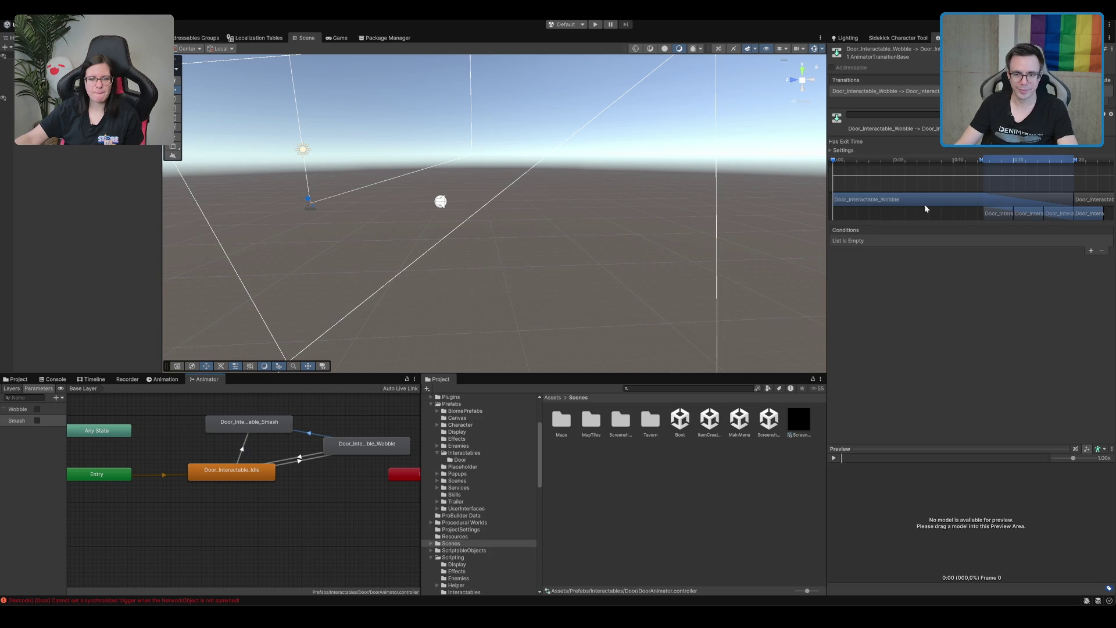
- Add a Smash condition to both the Wobble→Smash and Idle→Smash transitions
left_click(1089, 251)
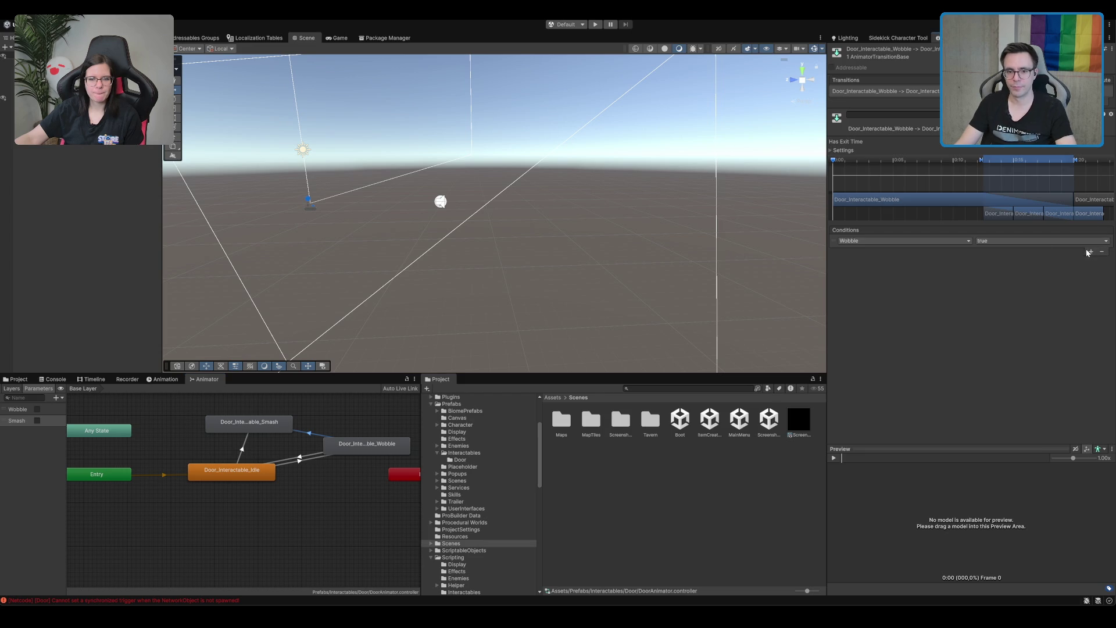
left_click(863, 242)
left_click(866, 275)
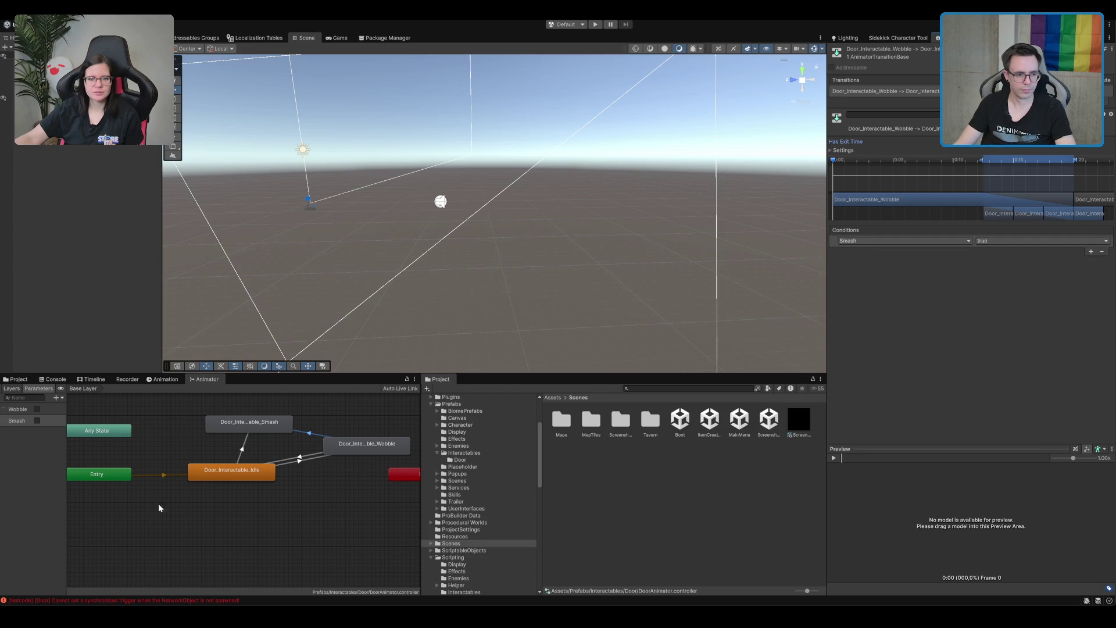
left_click(242, 448)
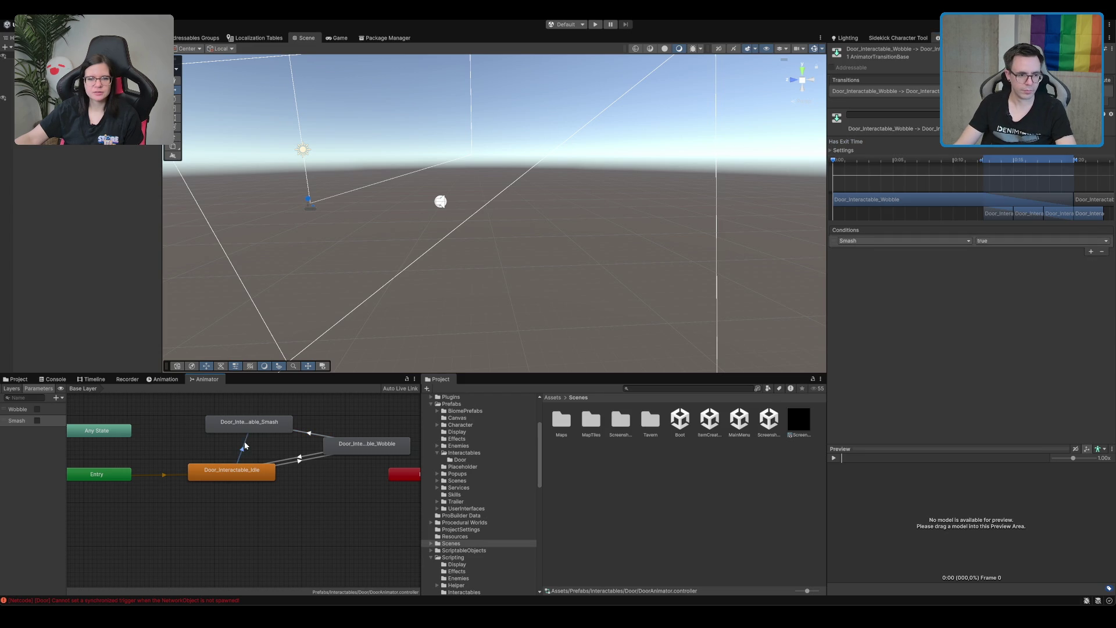
left_click(1091, 251)
left_click(894, 277)
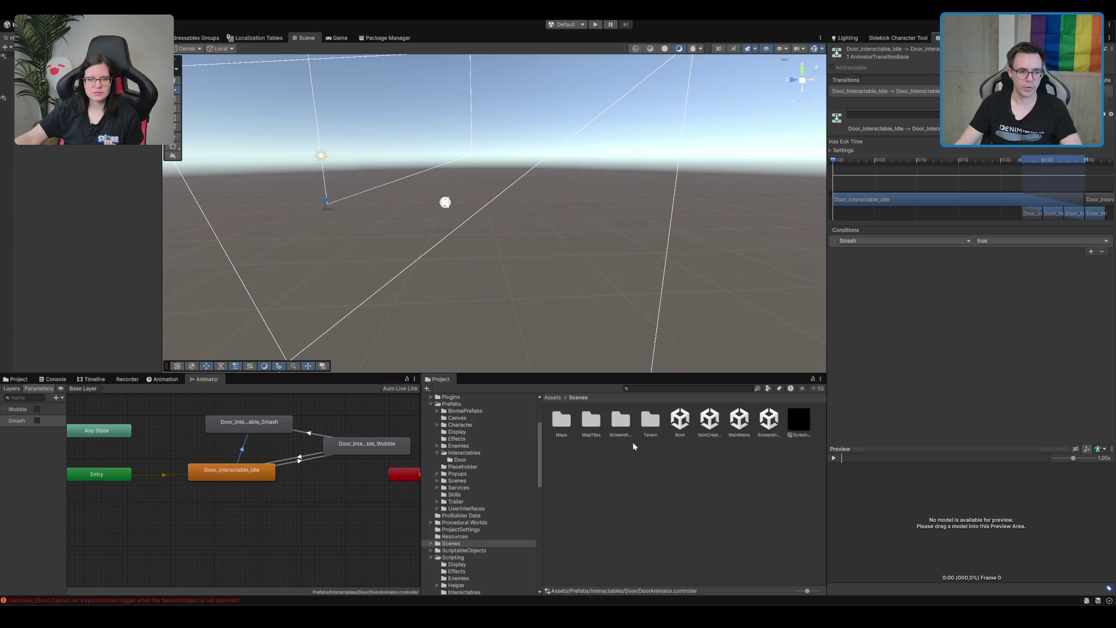
left_click(615, 452)
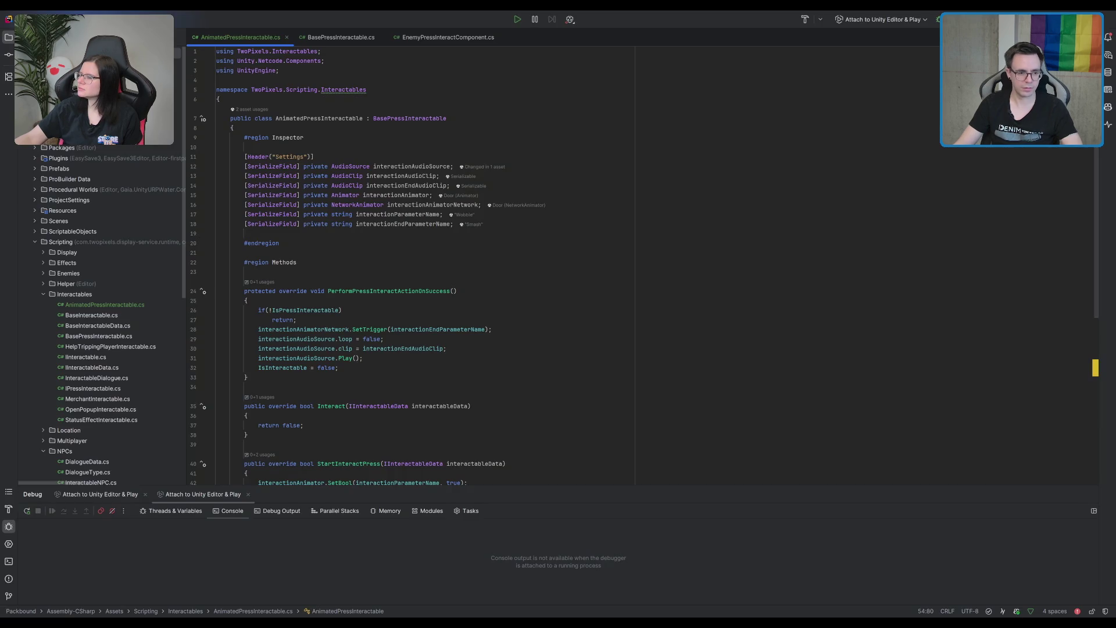
- On line 28 of AnimatedPressInteractable.cs, replace SetTrigger with SetBool
left_click(517, 313)
scroll(494, 310, "down", 2)
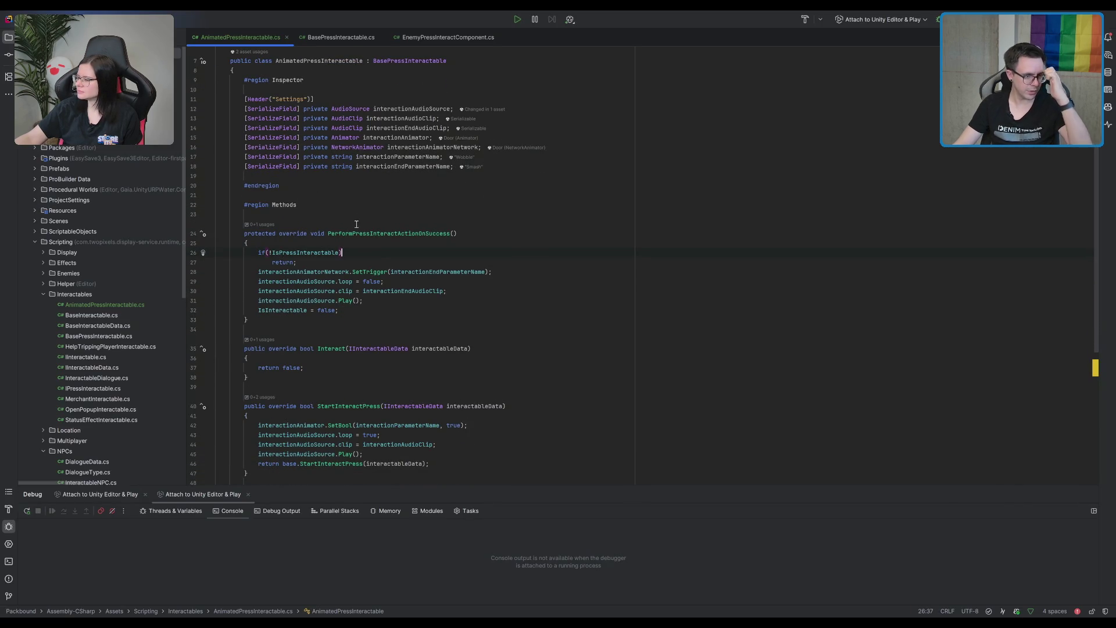
double_click(372, 271)
type("SetBo")
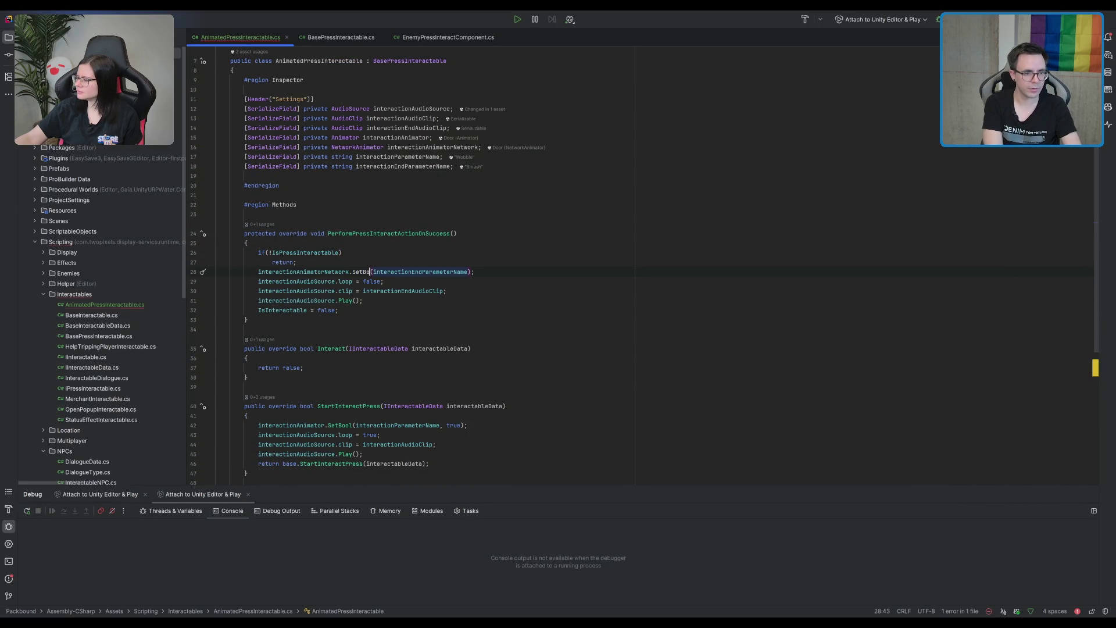
type("ol")
- Change interactionAnimatorNetwork to interactionAnimator and add true as the second argument
left_click(327, 272)
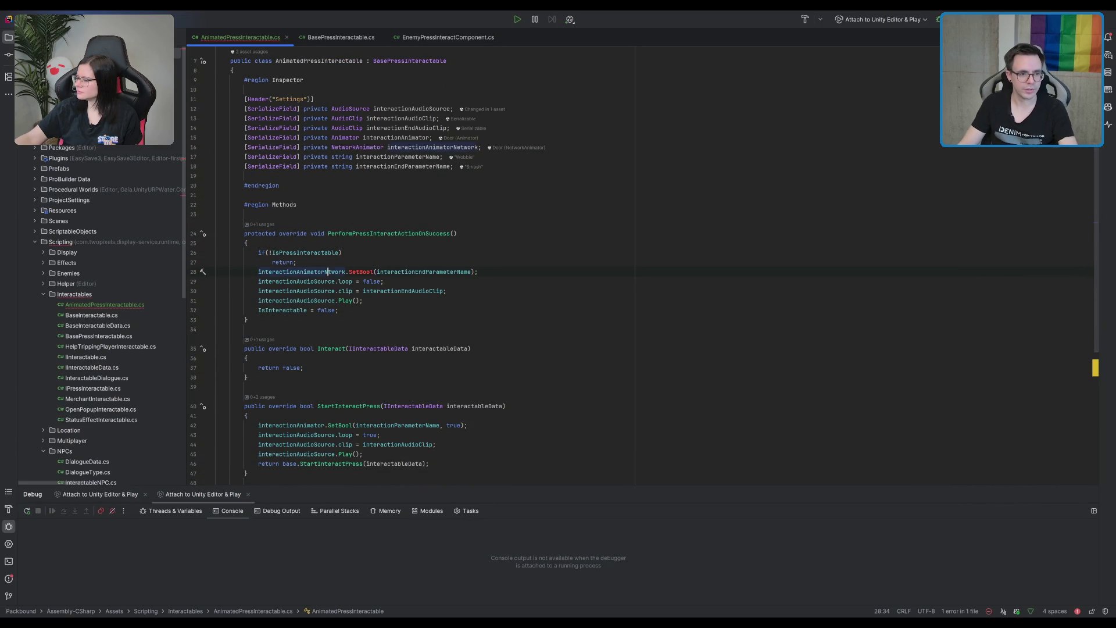
key("BackSpace")
key("BackSpace")
key("Delete")
key("Delete")
key("Delete")
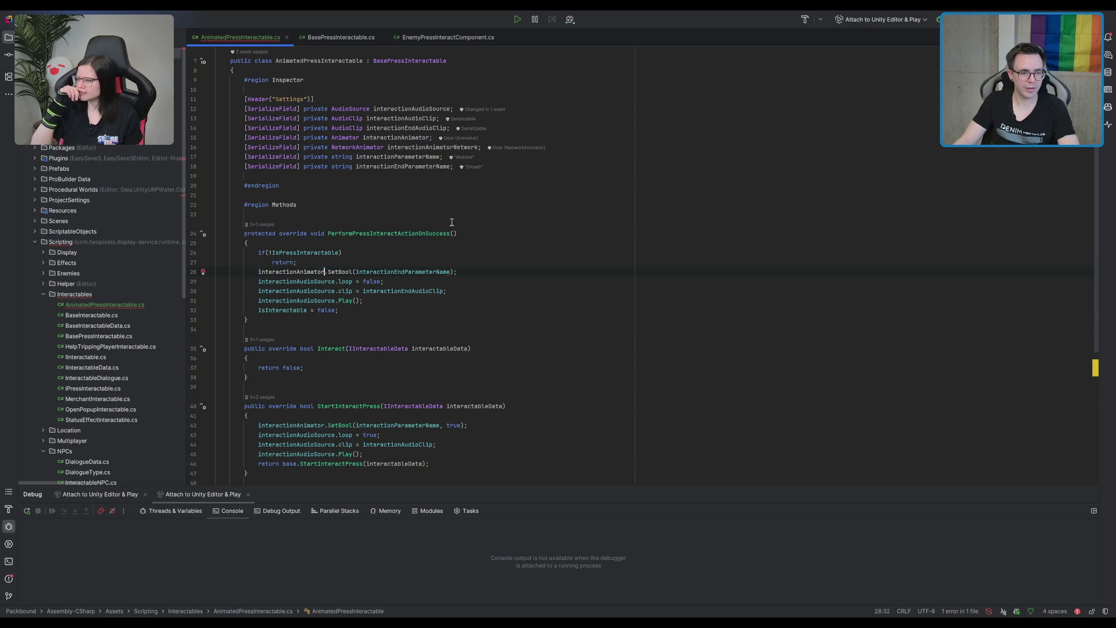
left_click(512, 272)
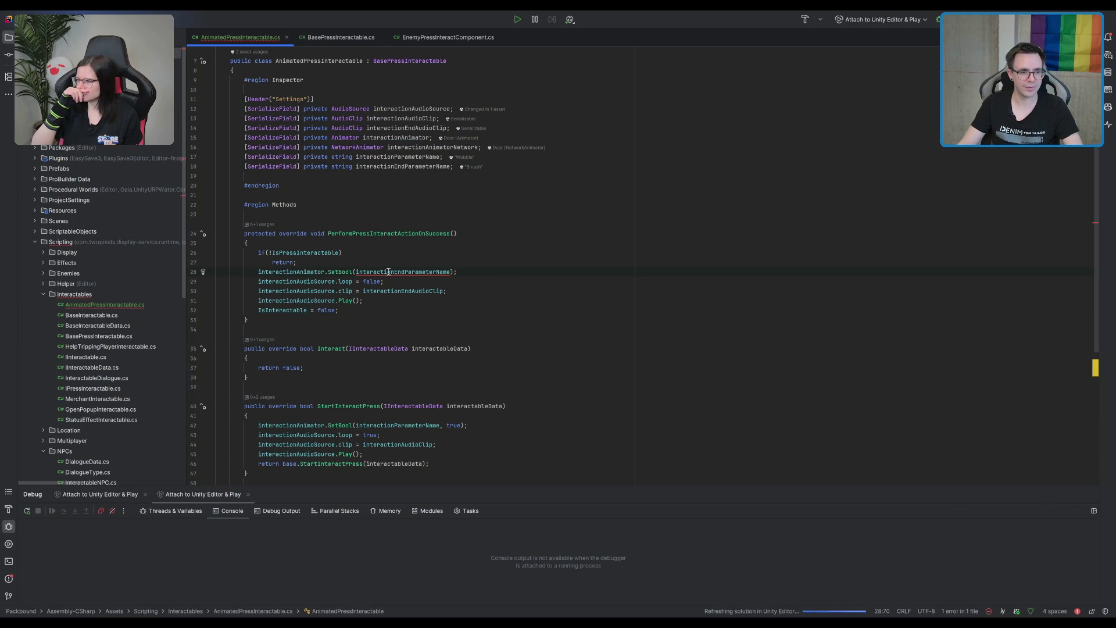
left_click(453, 271)
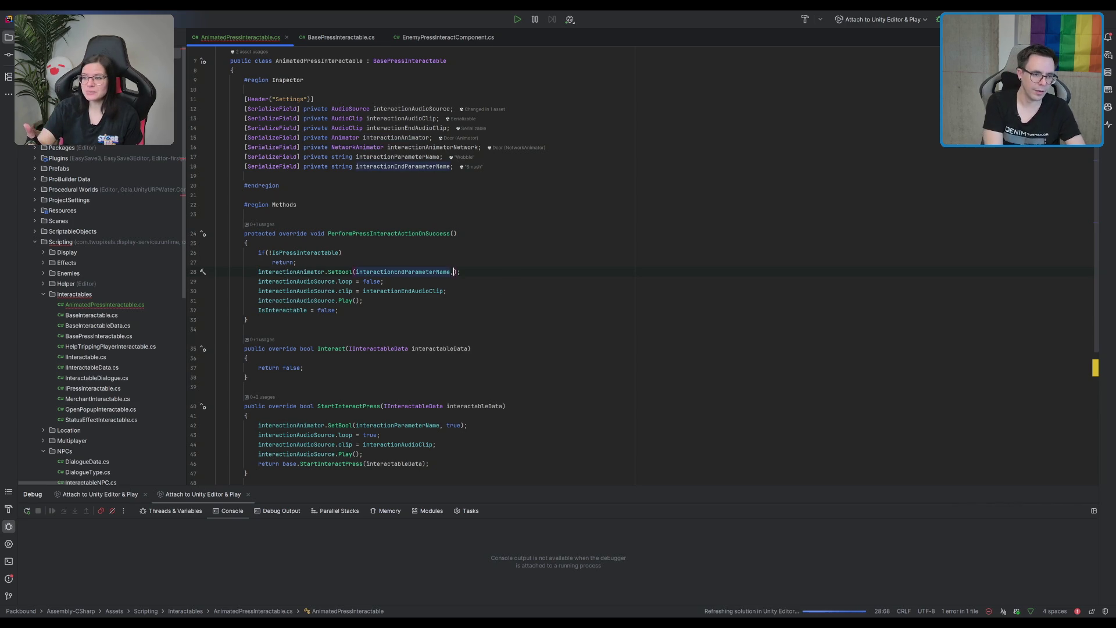
type(",true")
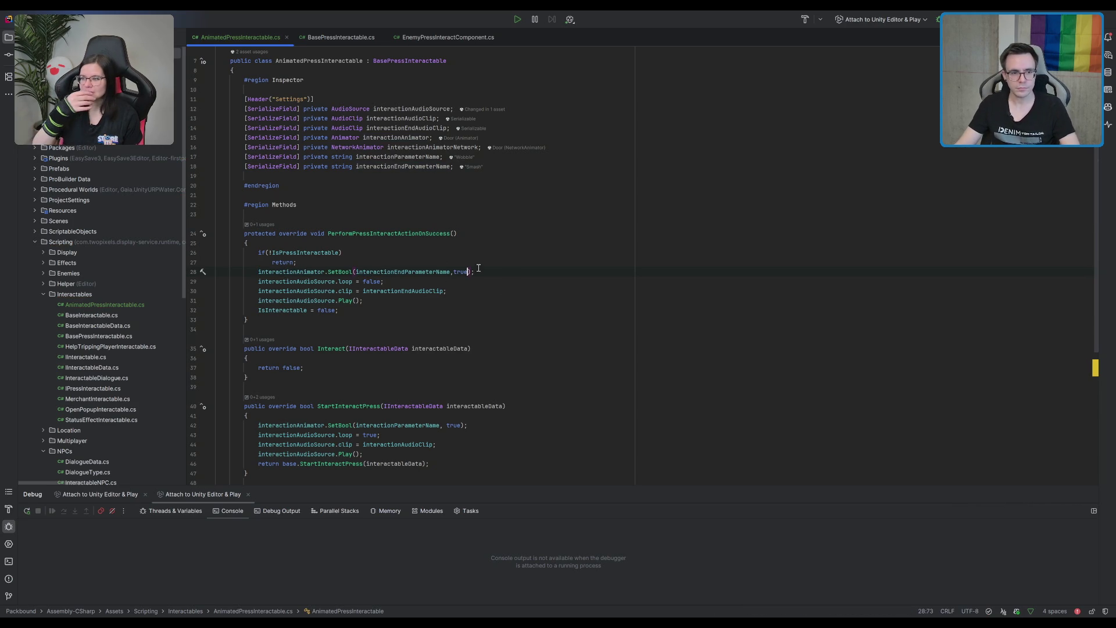
scroll(528, 288, "down", 8)
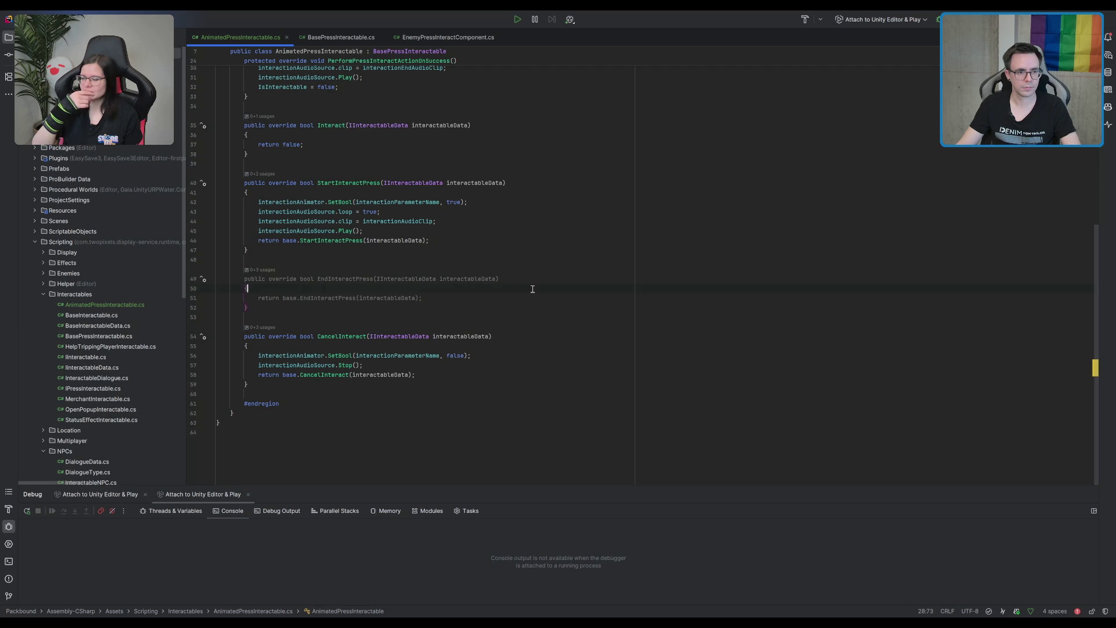
scroll(528, 290, "up", 6)
left_click(718, 276)
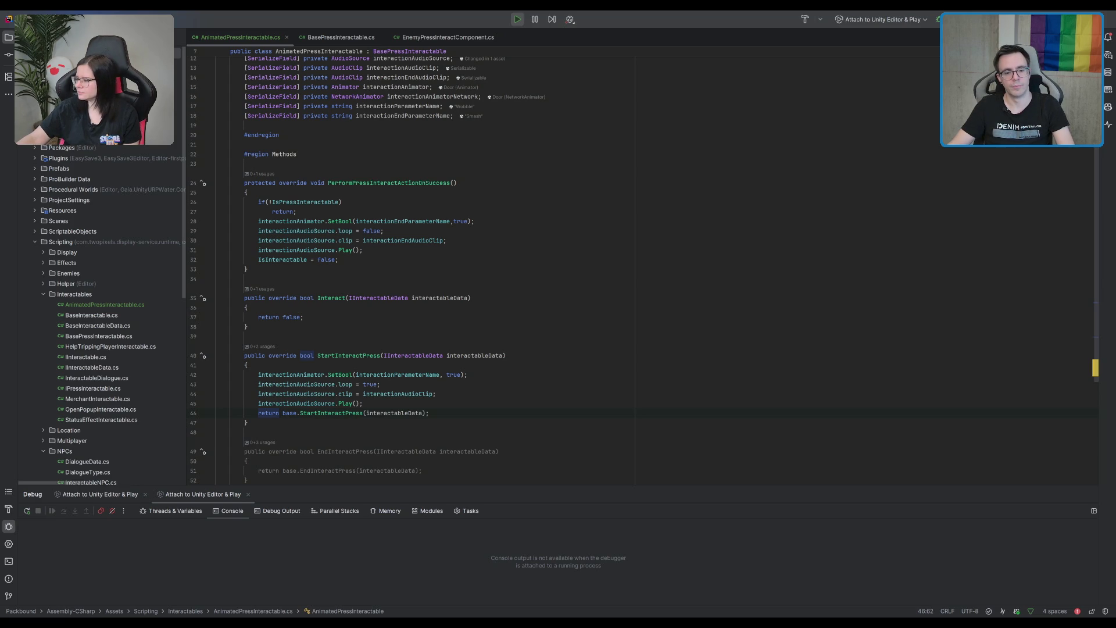
- Back in Unity, try the door in the running game, then stop play mode with Ctrl+P
key("alt+Tab")
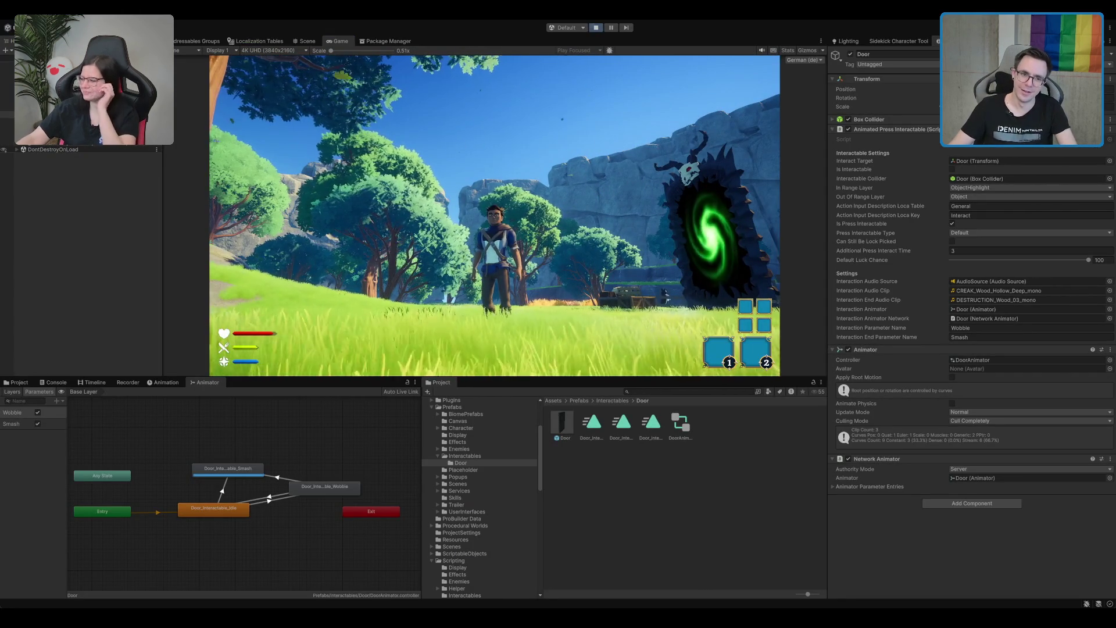
key("ctrl+p")
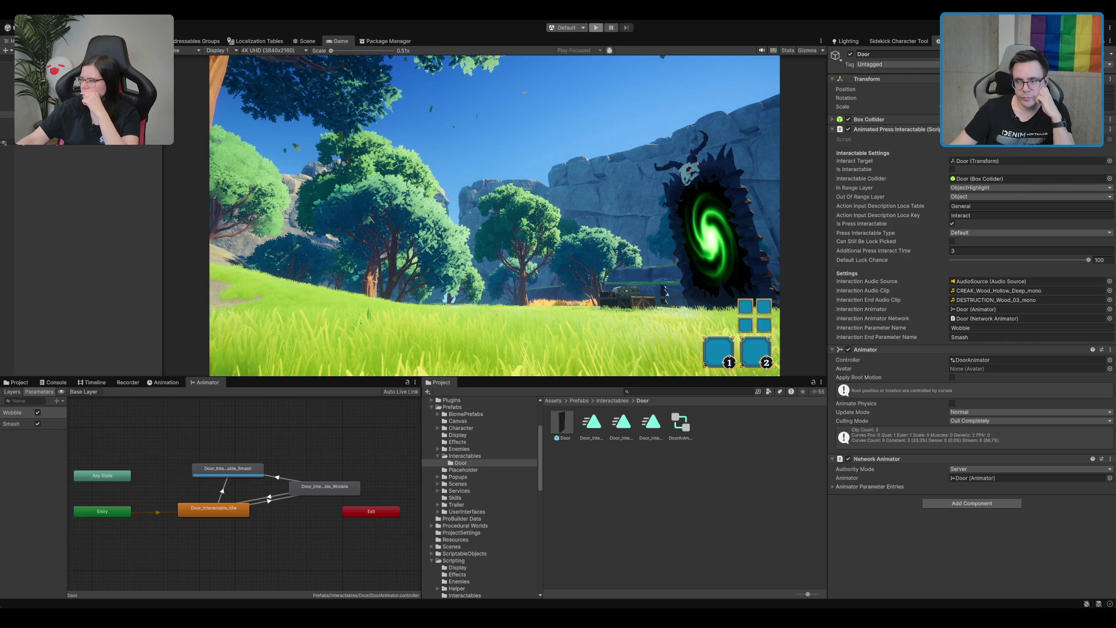
key("ctrl+p")
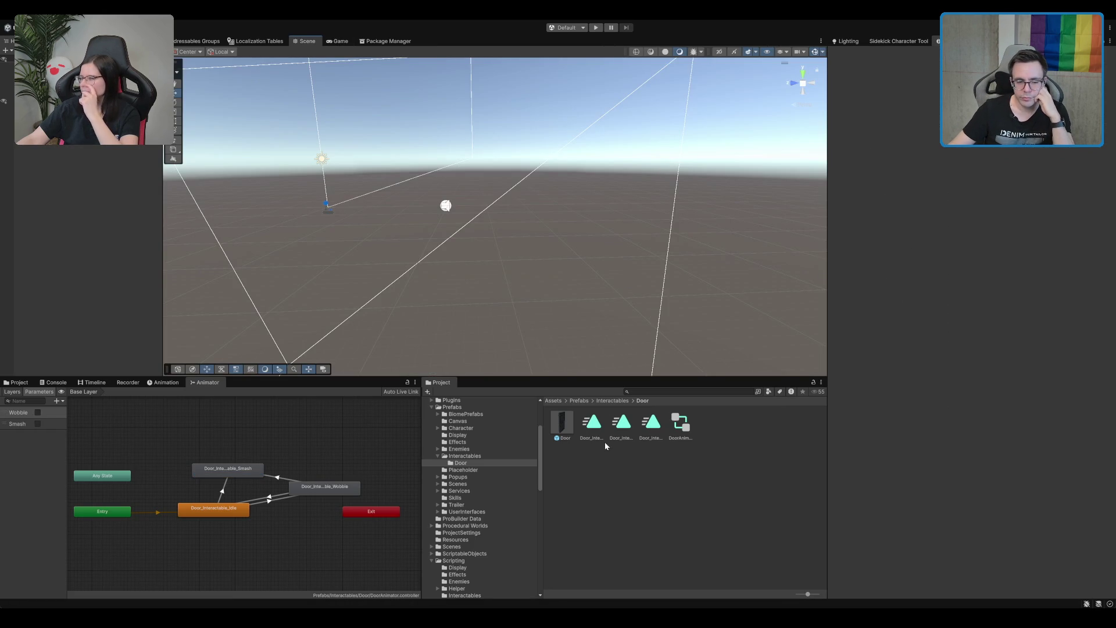
- Select the Door prefab in the Project window and open it in Prefab Mode
left_click(567, 437)
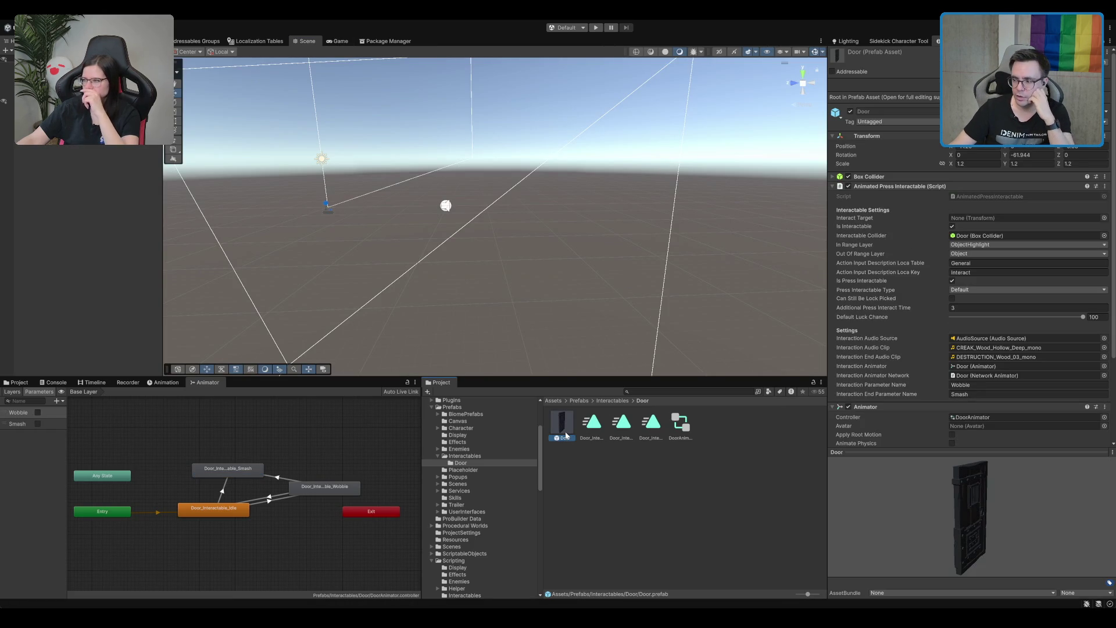
left_click(721, 431)
left_click(567, 432)
left_click(570, 433)
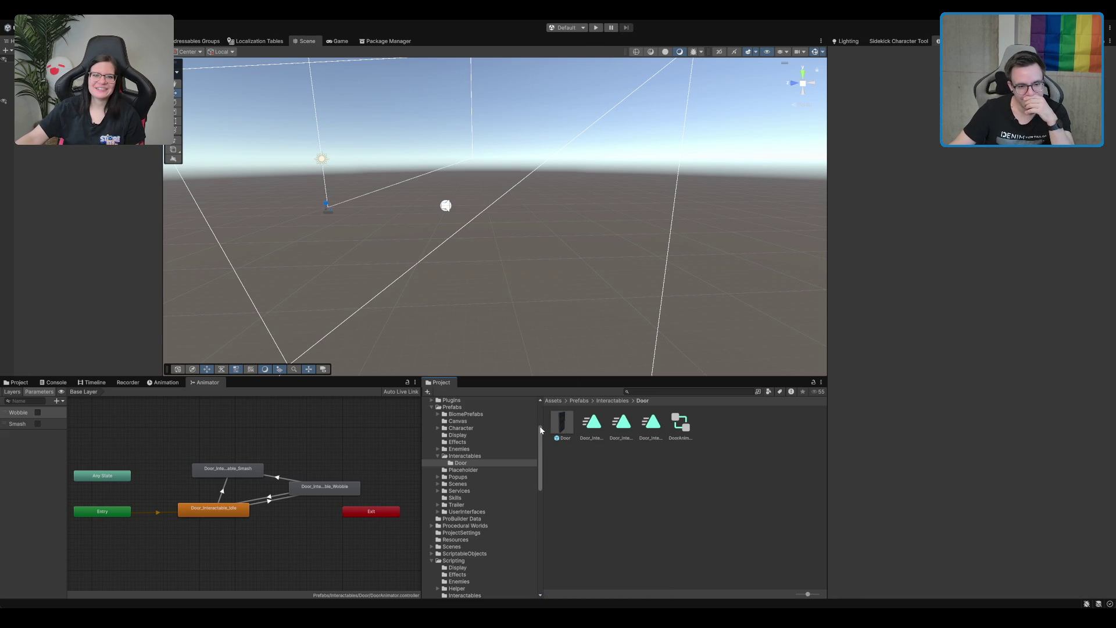
left_click(563, 422)
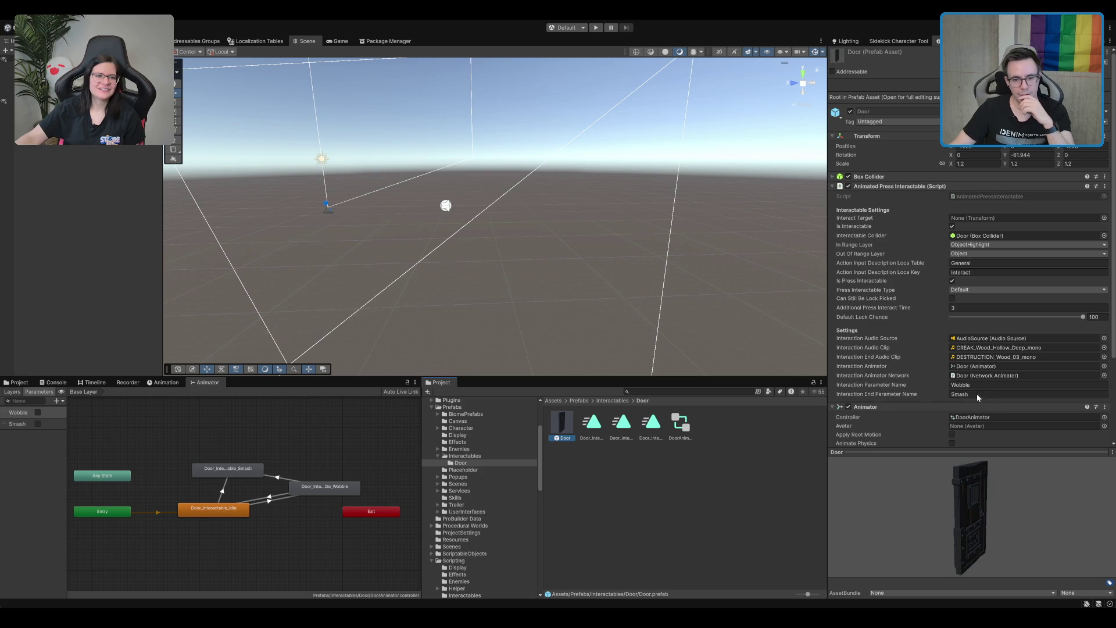
double_click(558, 423)
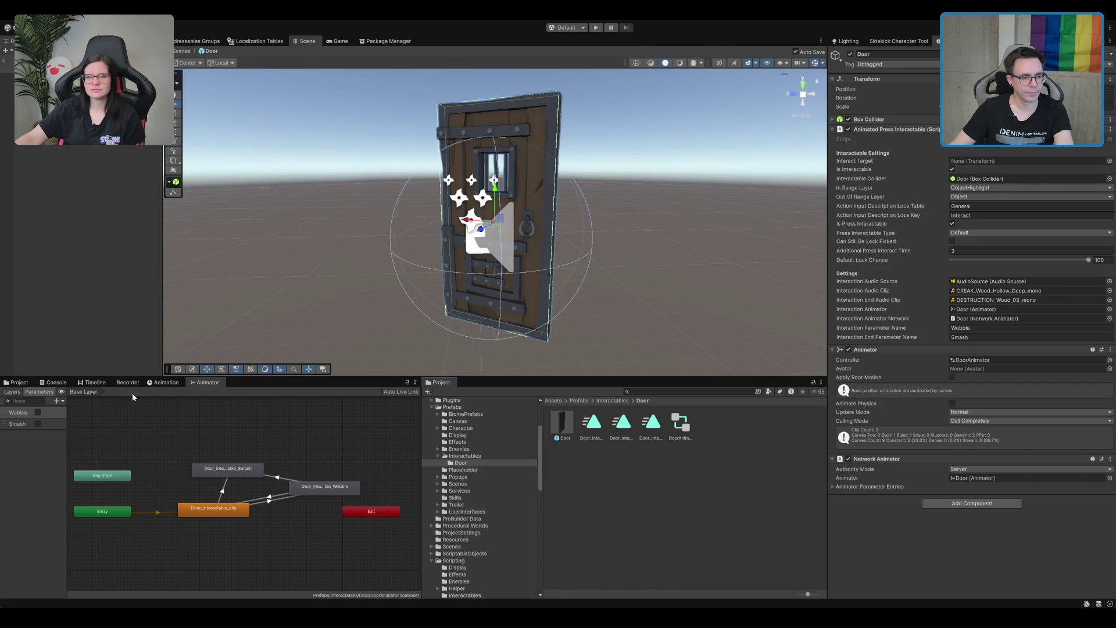
- Scrub the Door_Interactable_Smash clip to 0:05, exit Prefab Mode, and switch to Rider
left_click(166, 382)
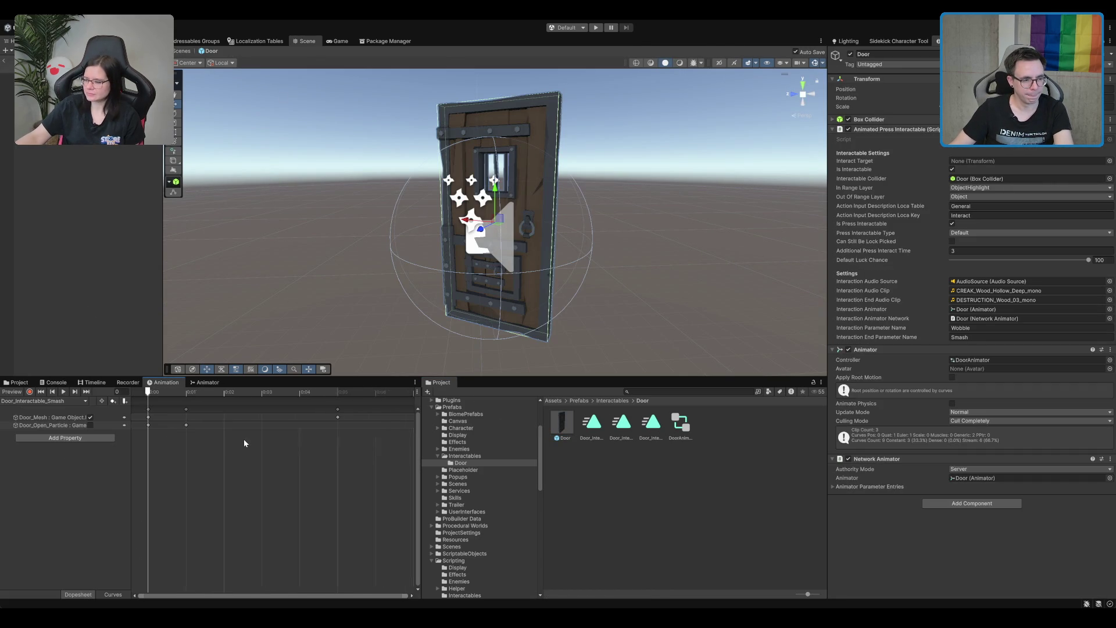
scroll(243, 438, "down", 2)
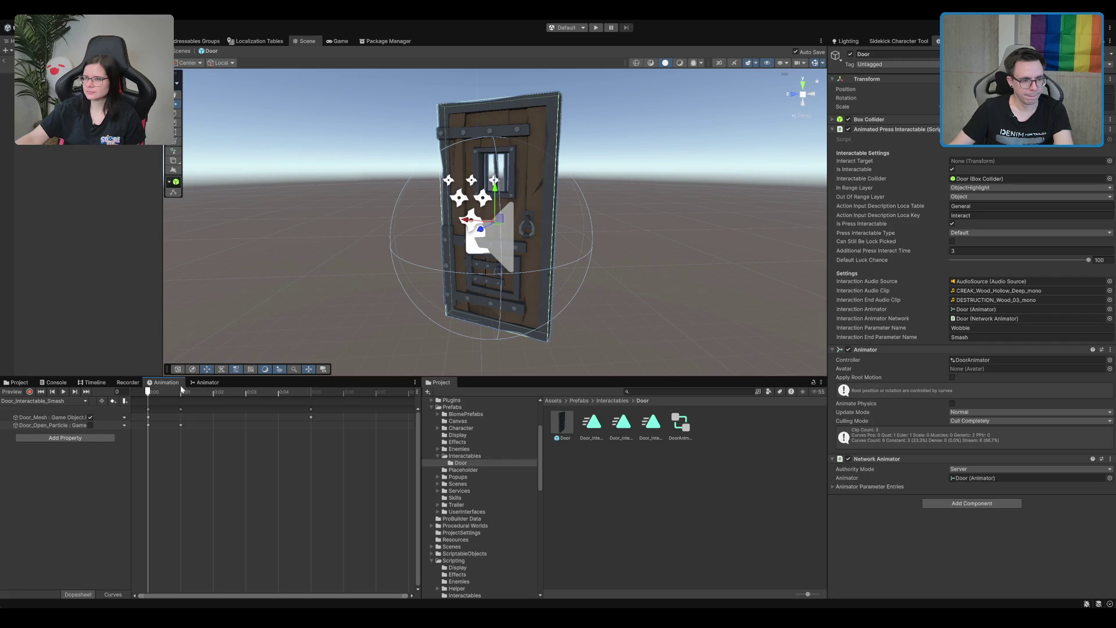
left_click_drag(182, 390, 341, 401)
left_click(527, 343)
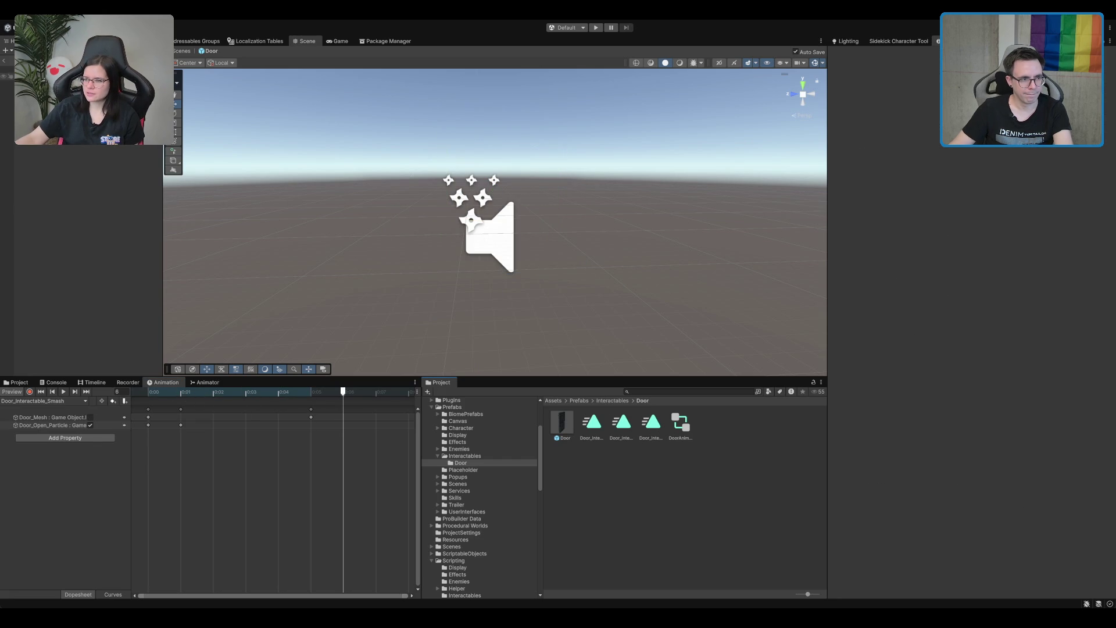
left_click(5, 60)
key("super+Tab")
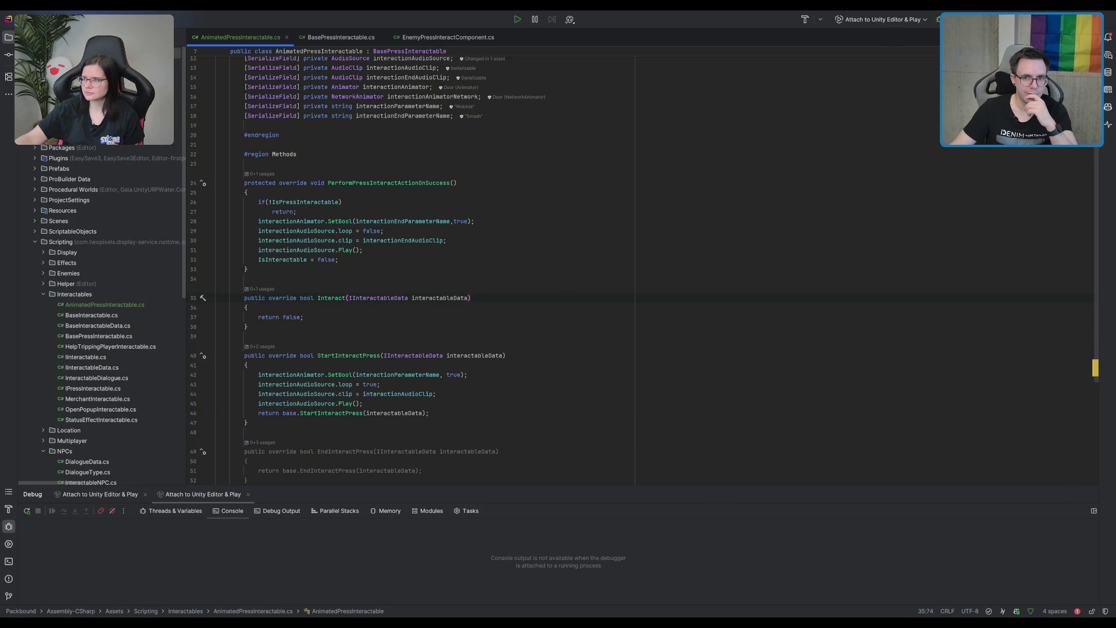
- Return to Unity, go to the top-level Assets folder, and start play mode
key("super+Tab")
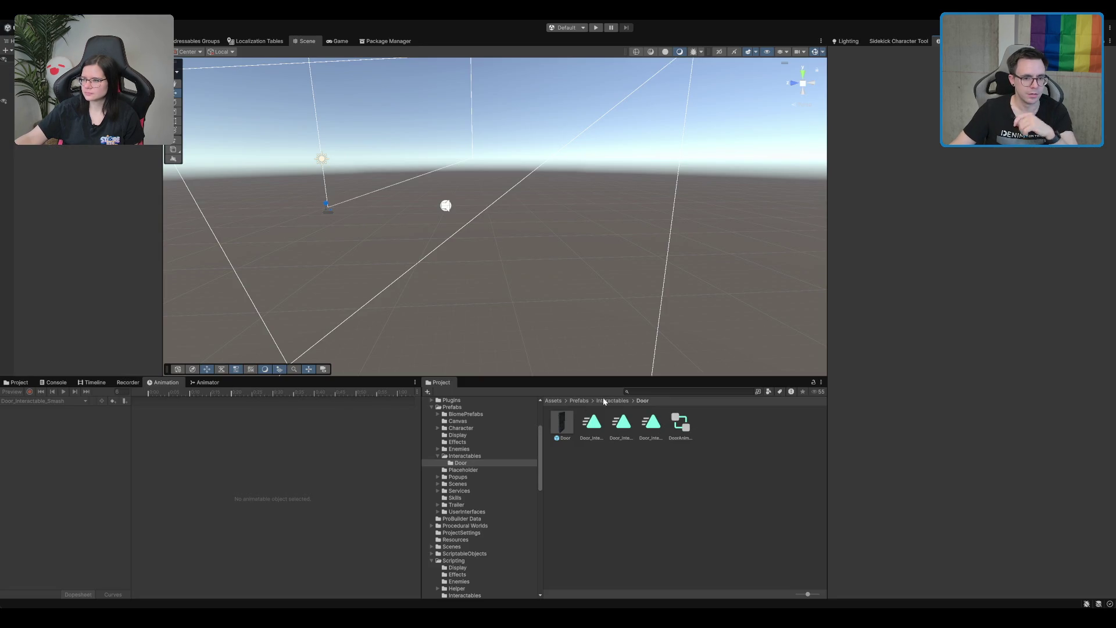
left_click(554, 401)
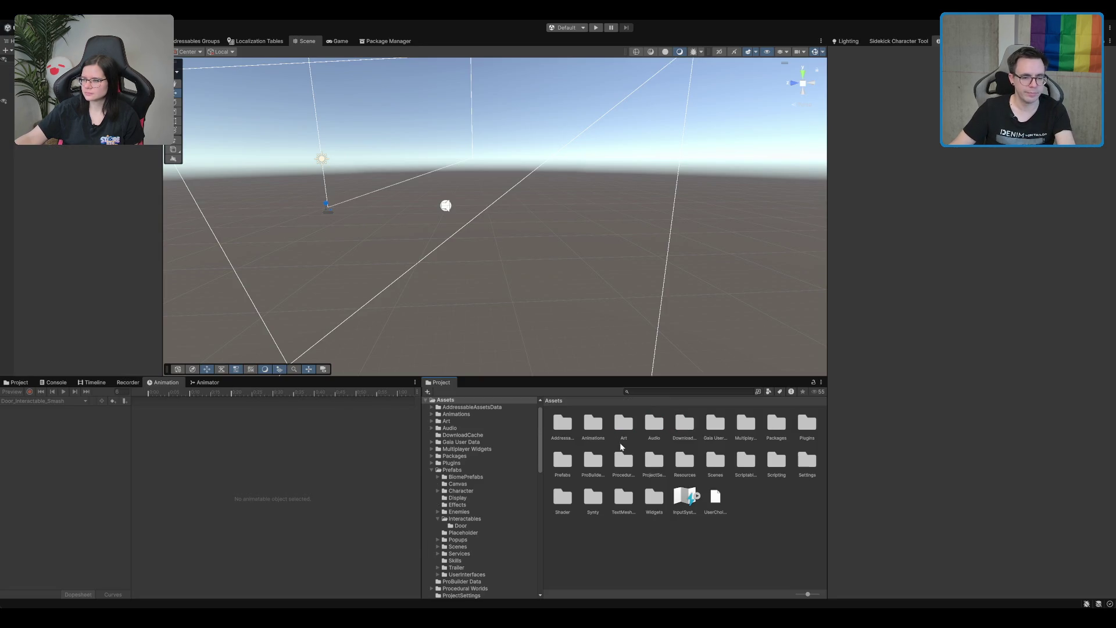
left_click(596, 27)
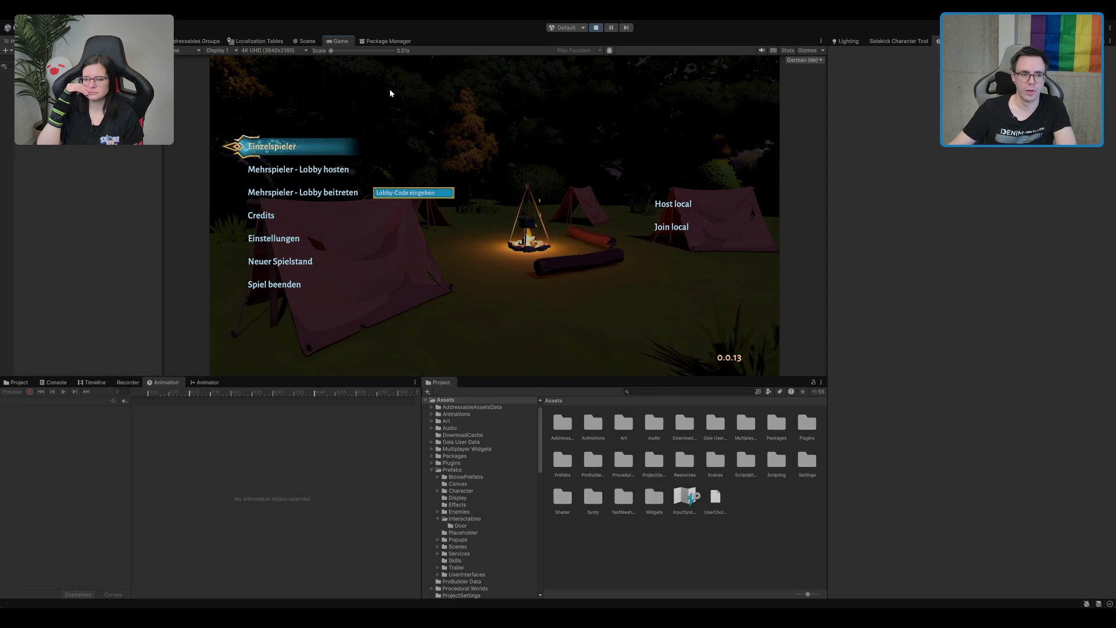
- Start a single-player game and walk the character out of the tavern to the door by the portal
left_click(306, 142)
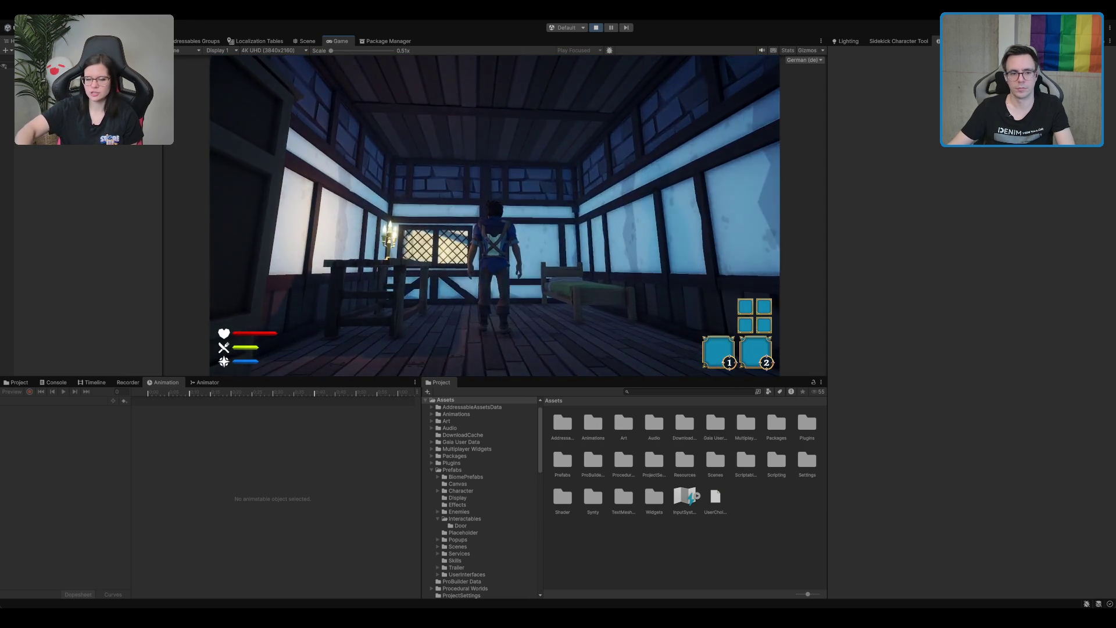
key("w")
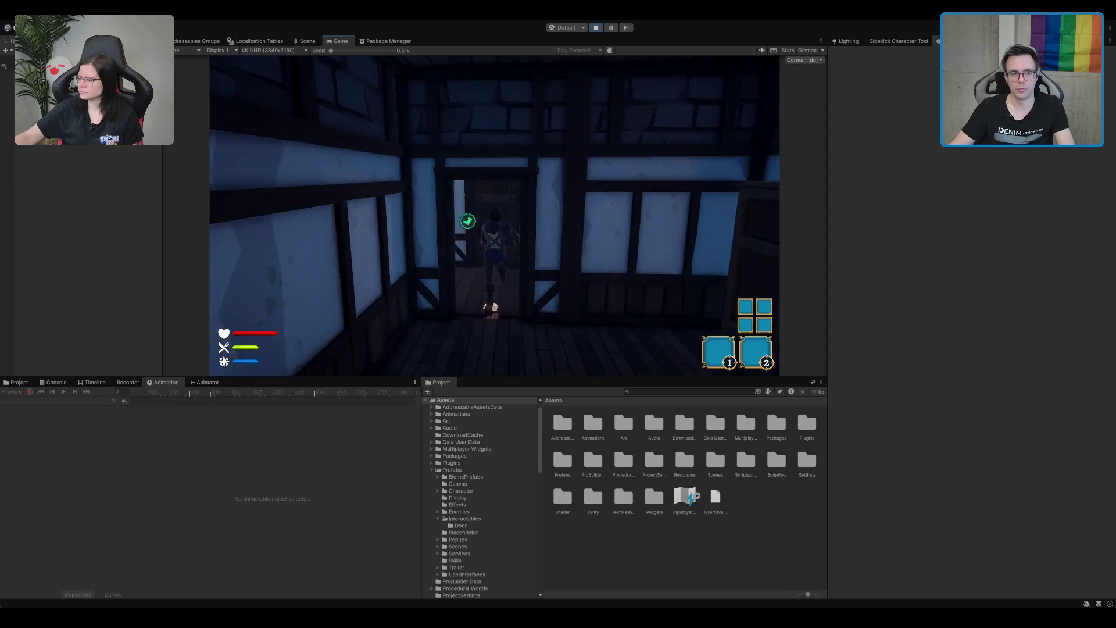
key("w")
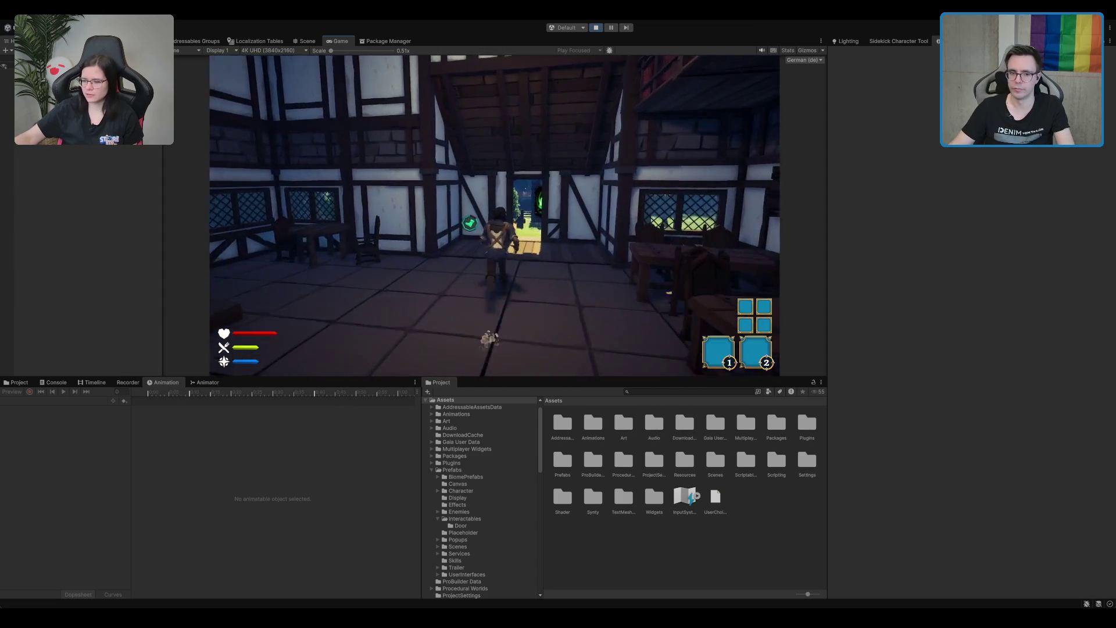
key("w")
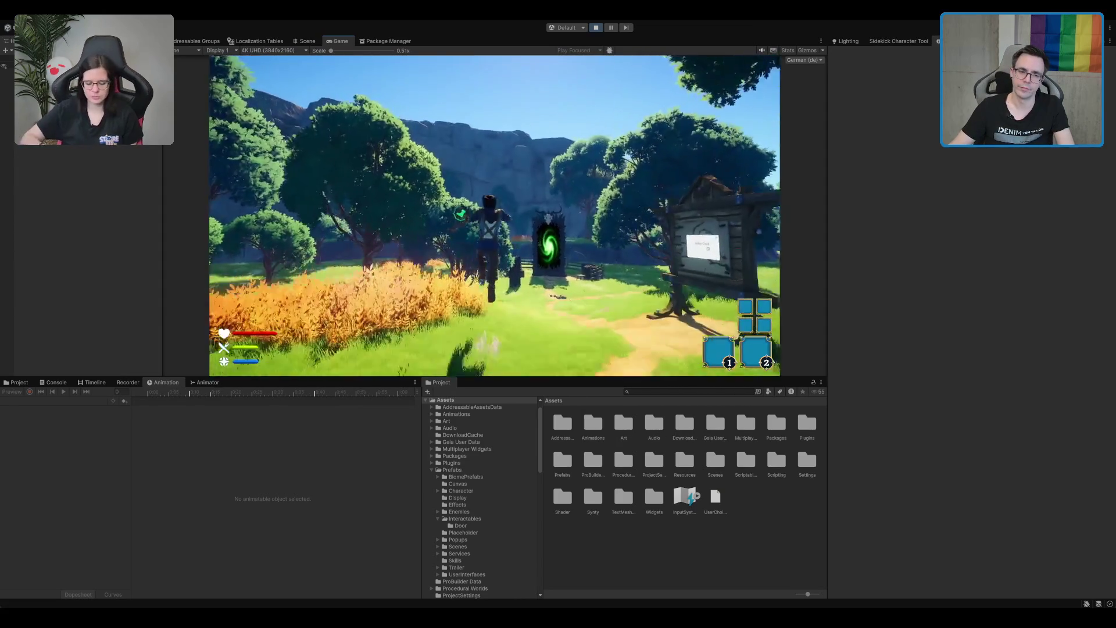
key("w")
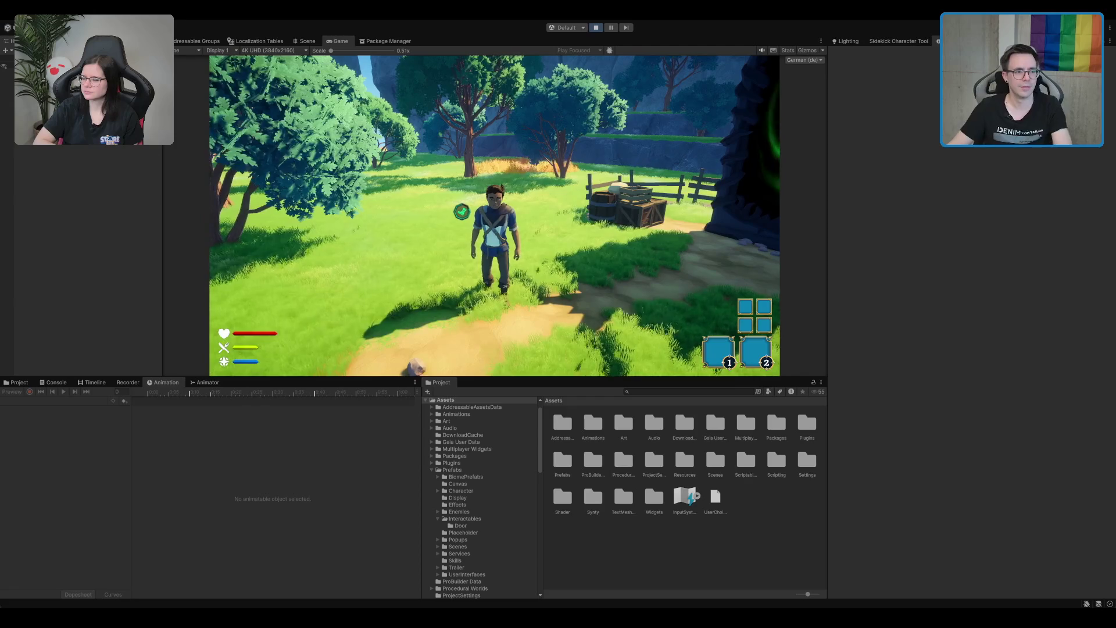
- Select the Door's Door_Open_Particle child and switch to the Scene view
left_click(7, 113)
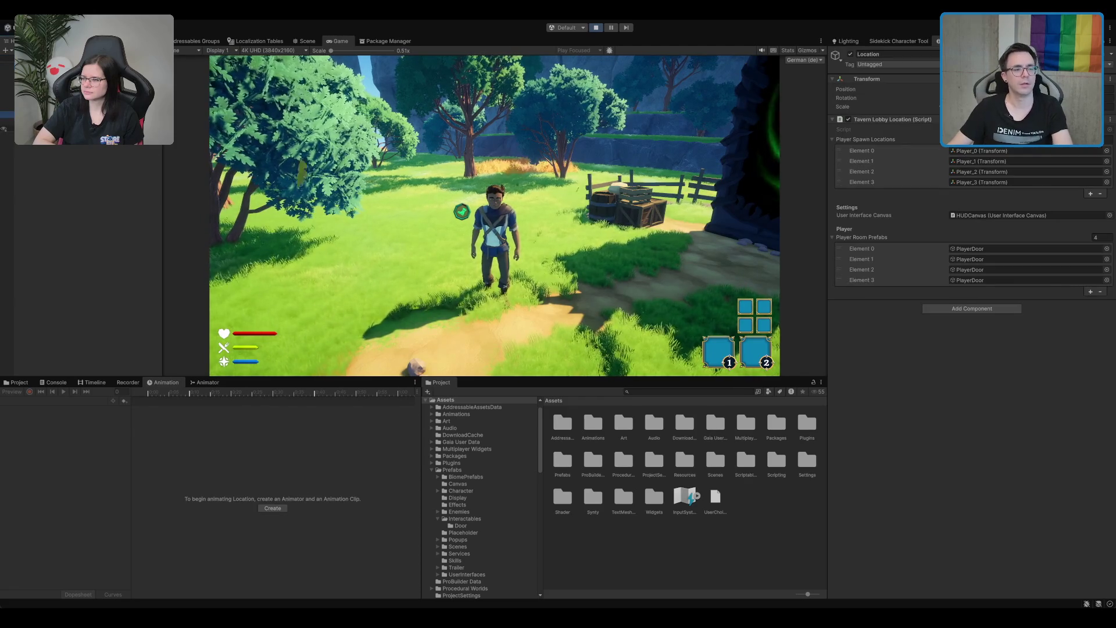
left_click(7, 120)
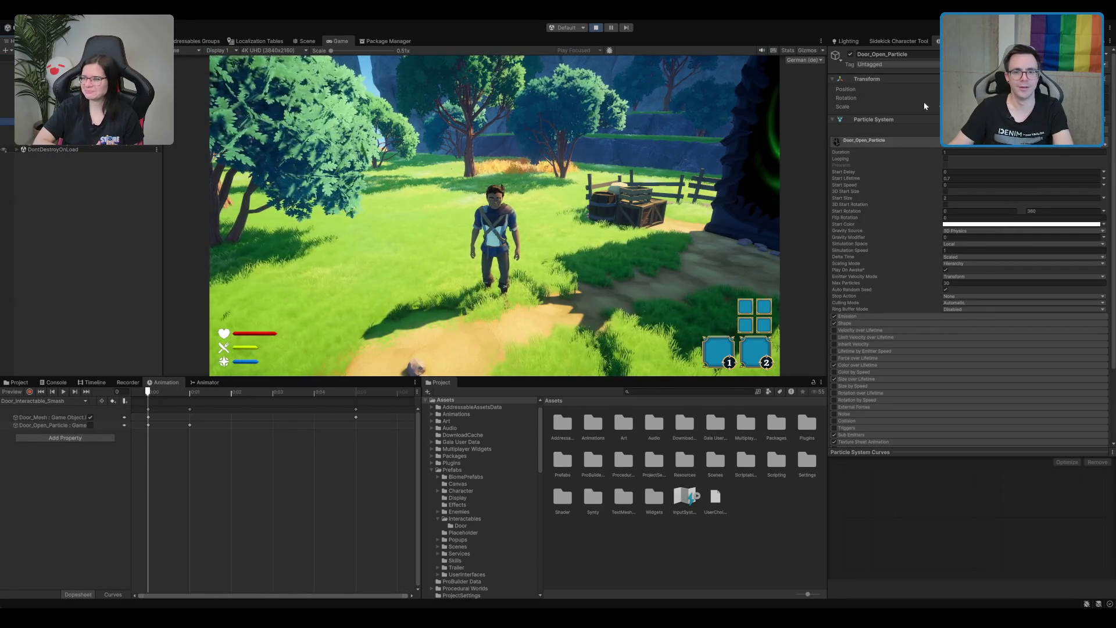
left_click(307, 41)
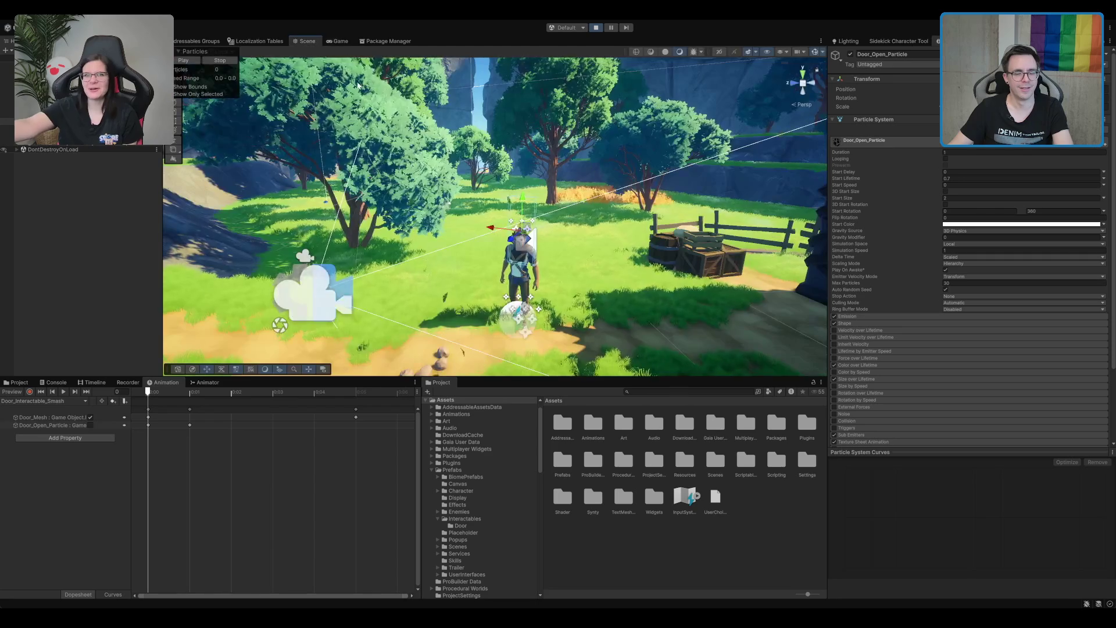
- Toggle Door_Open_Particle's active checkbox repeatedly to replay the smoke burst, then stop play mode
left_click(851, 54)
left_click(850, 54)
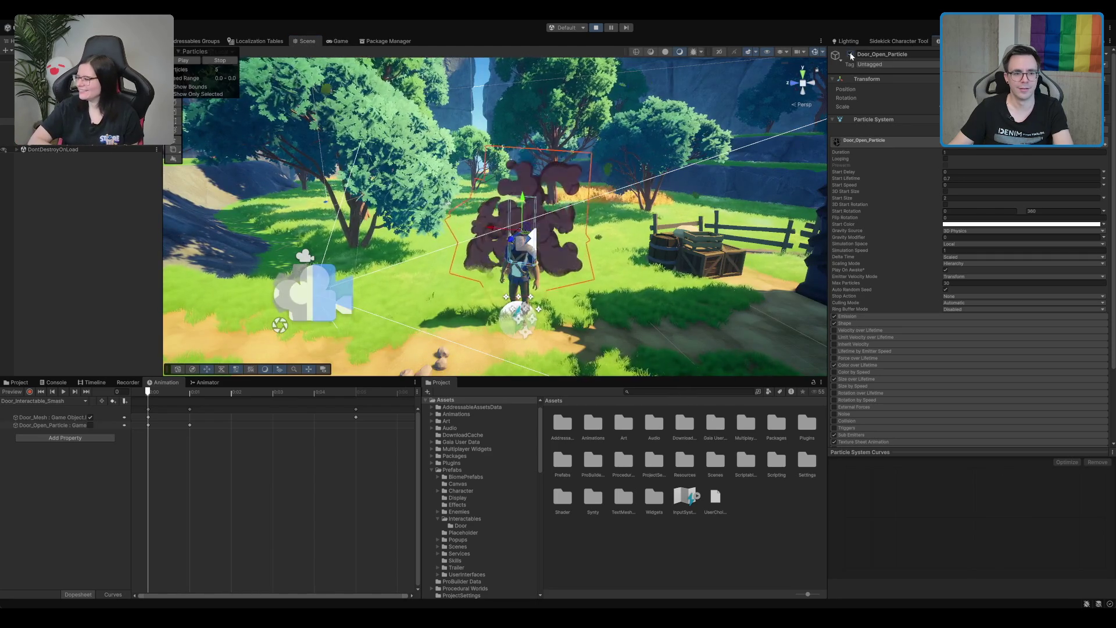
left_click(850, 56)
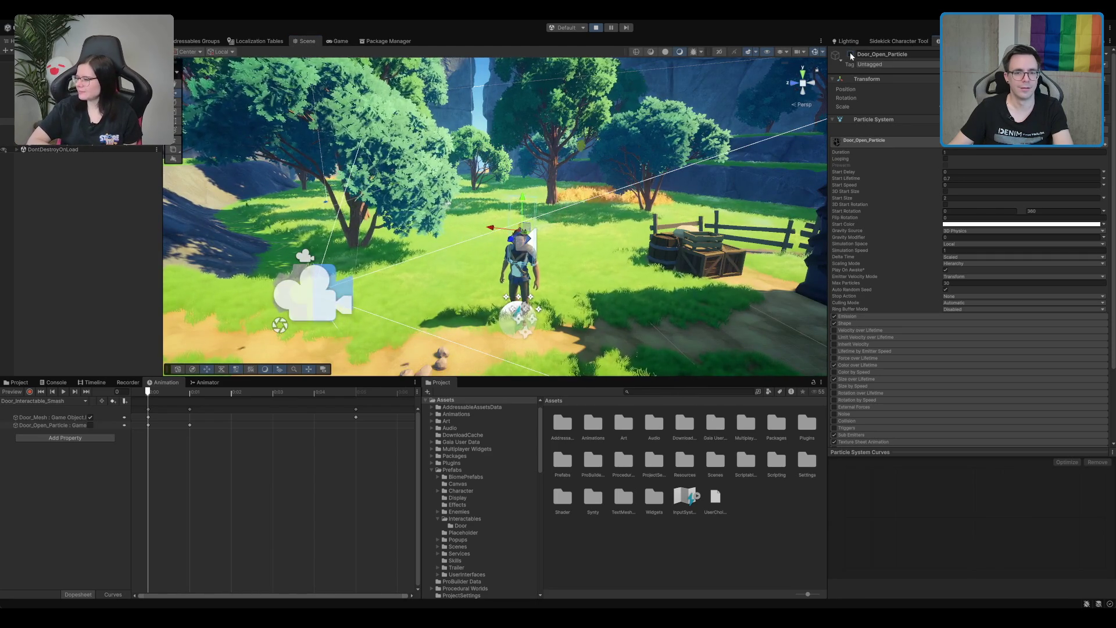
left_click(850, 54)
left_click(850, 54)
left_click(851, 54)
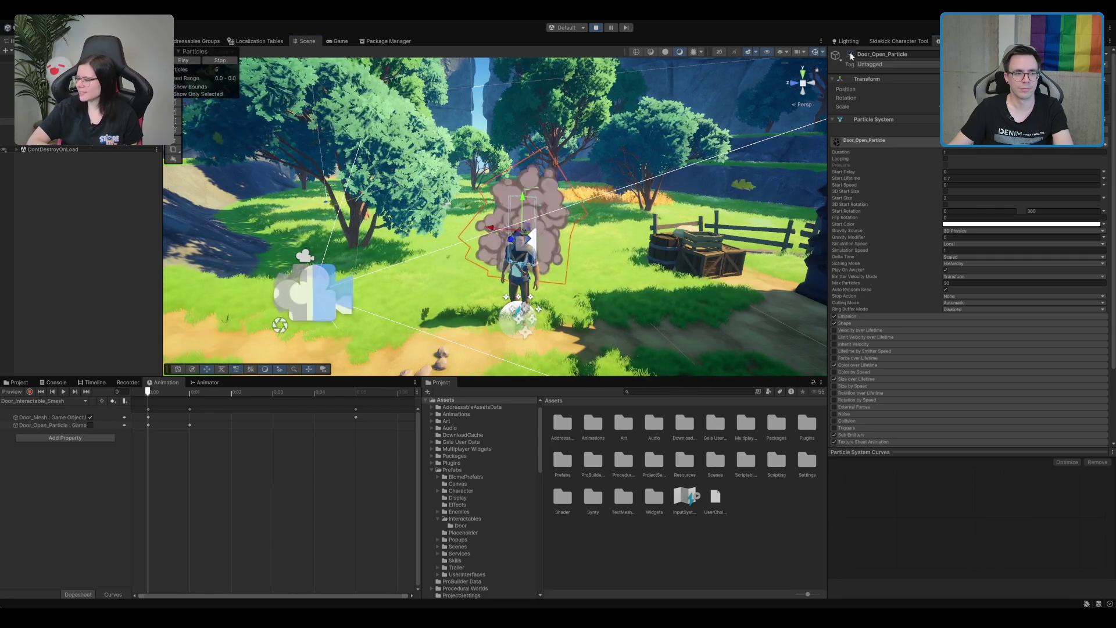
left_click(850, 54)
left_click(851, 54)
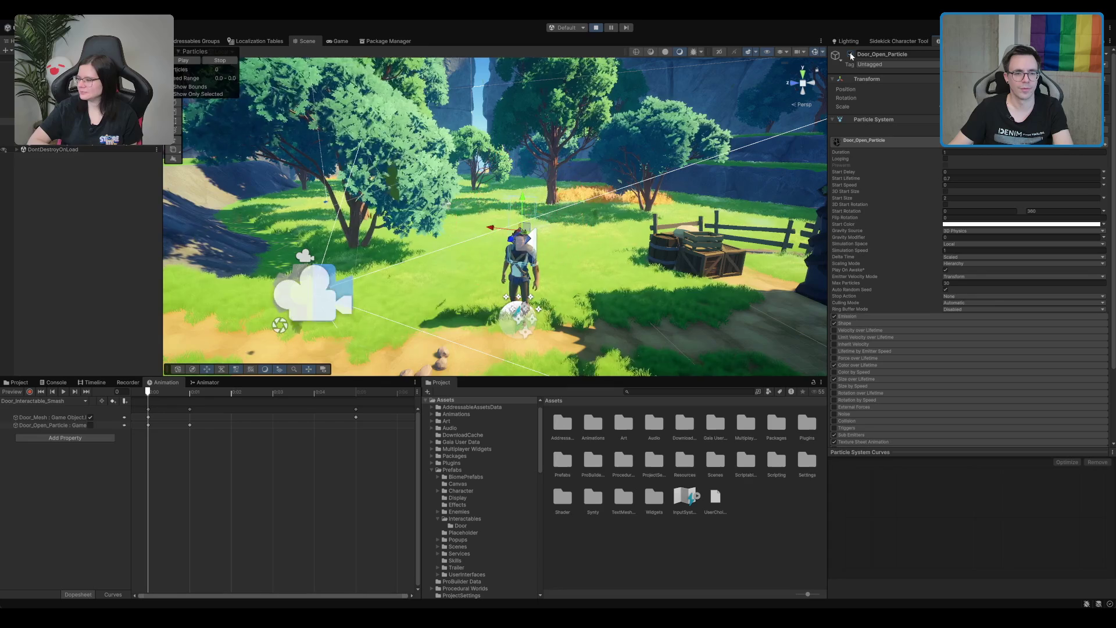
left_click(851, 54)
left_click(850, 54)
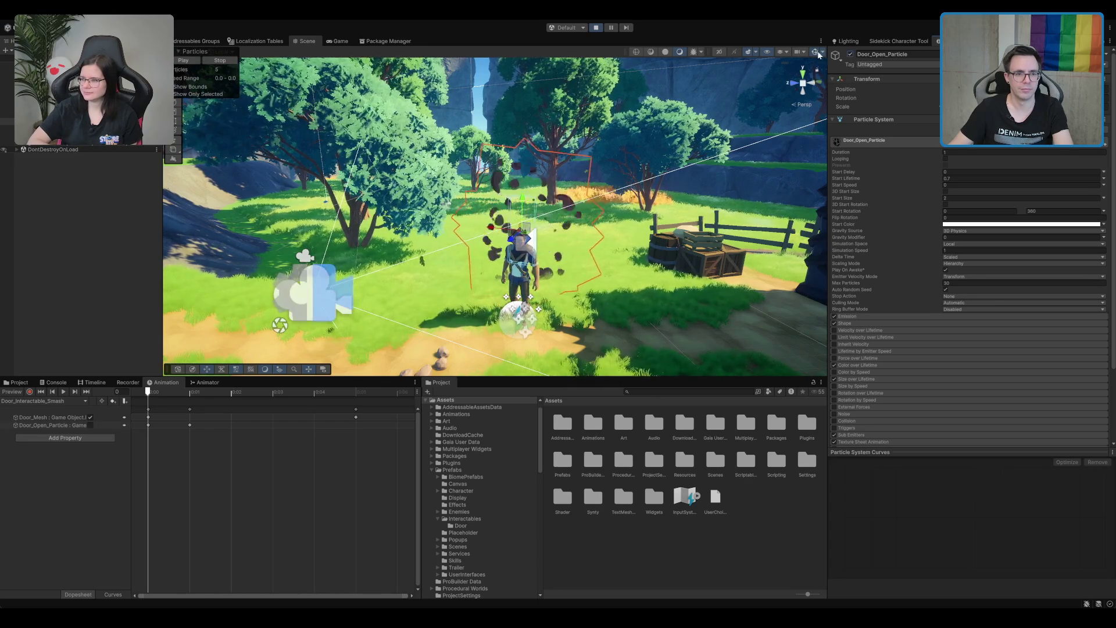
key("ctrl+p")
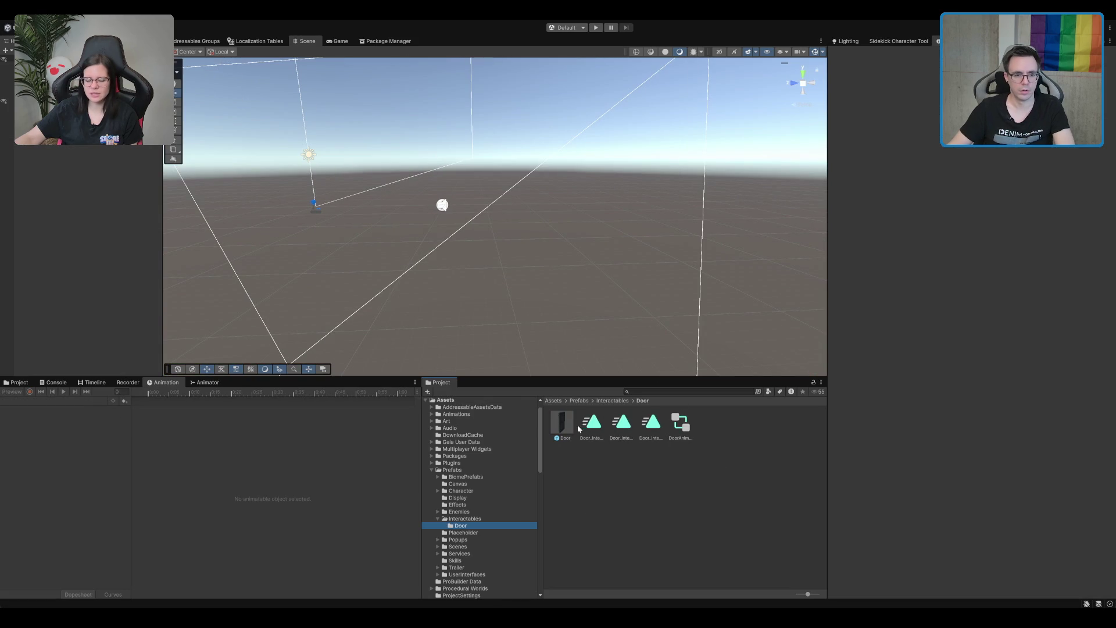
- Look at the Door prefab, then browse the Prefabs > Interactables folder
left_click(564, 428)
left_click(645, 573)
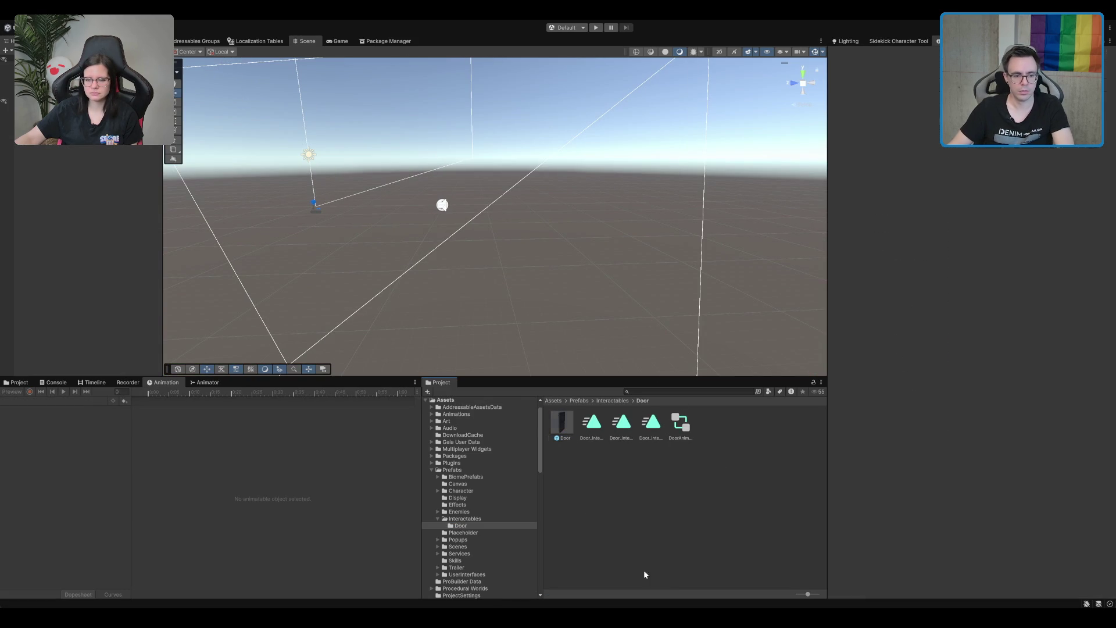
left_click(453, 470)
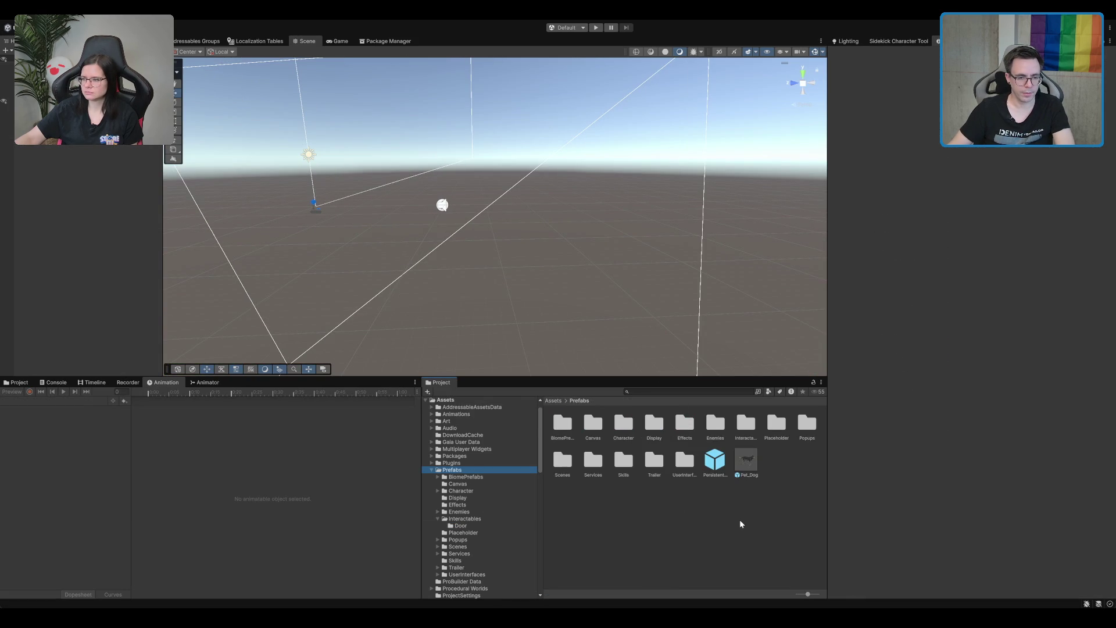
left_click(487, 518)
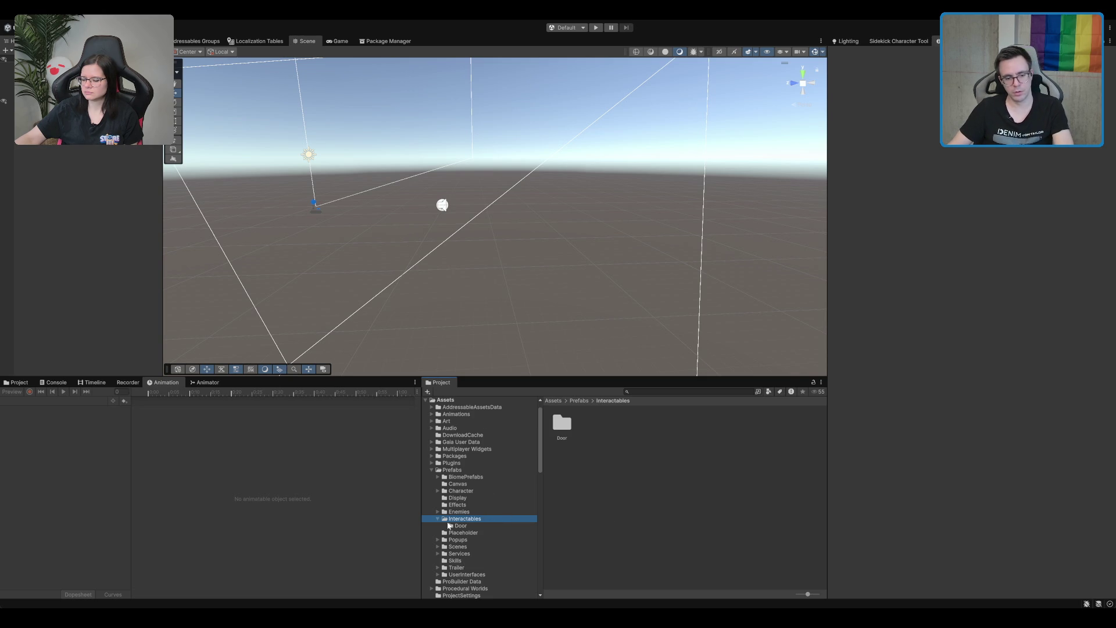
- Collapse Prefabs and open the Scenes > Tavern folder
double_click(477, 470)
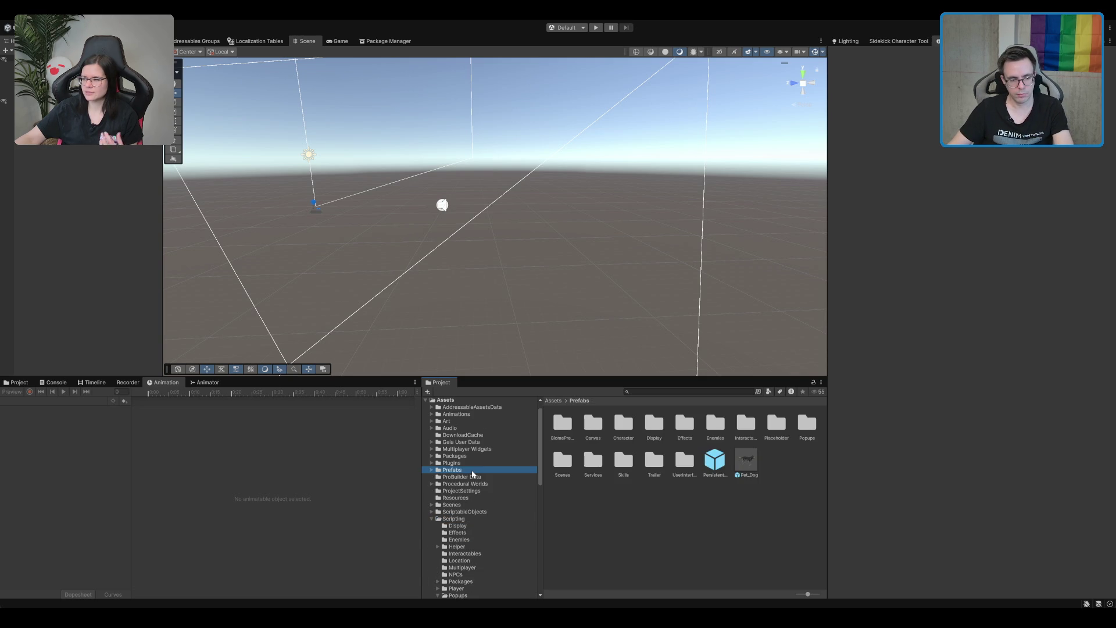
left_click(465, 504)
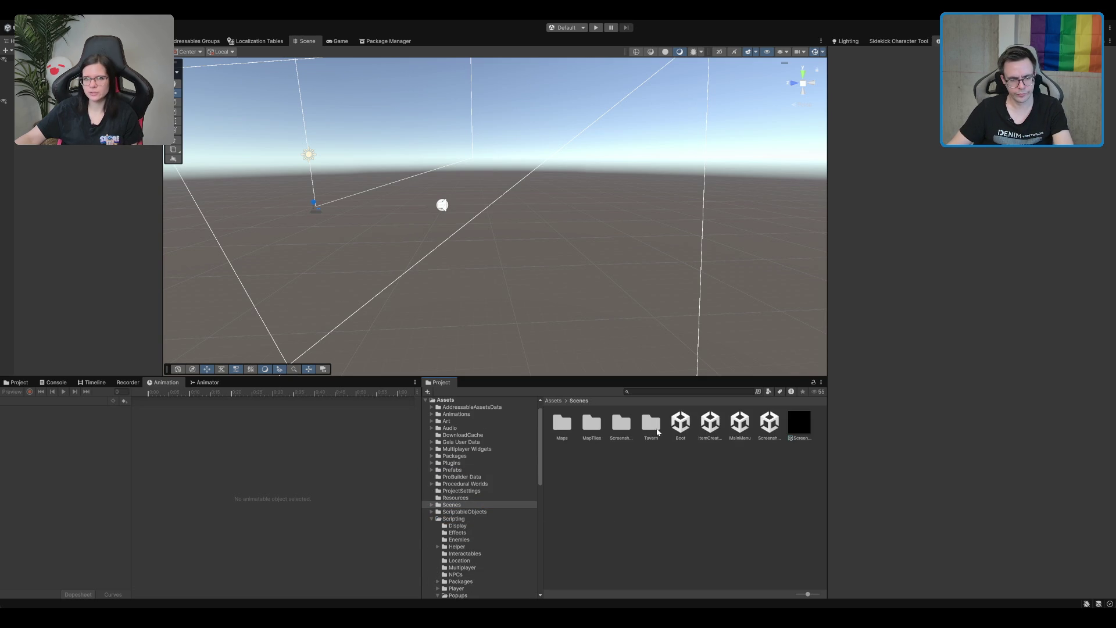
double_click(651, 423)
- Load the TavernLobby scene from Scenes/Tavern and select the Door
left_click(619, 426)
left_click(593, 427)
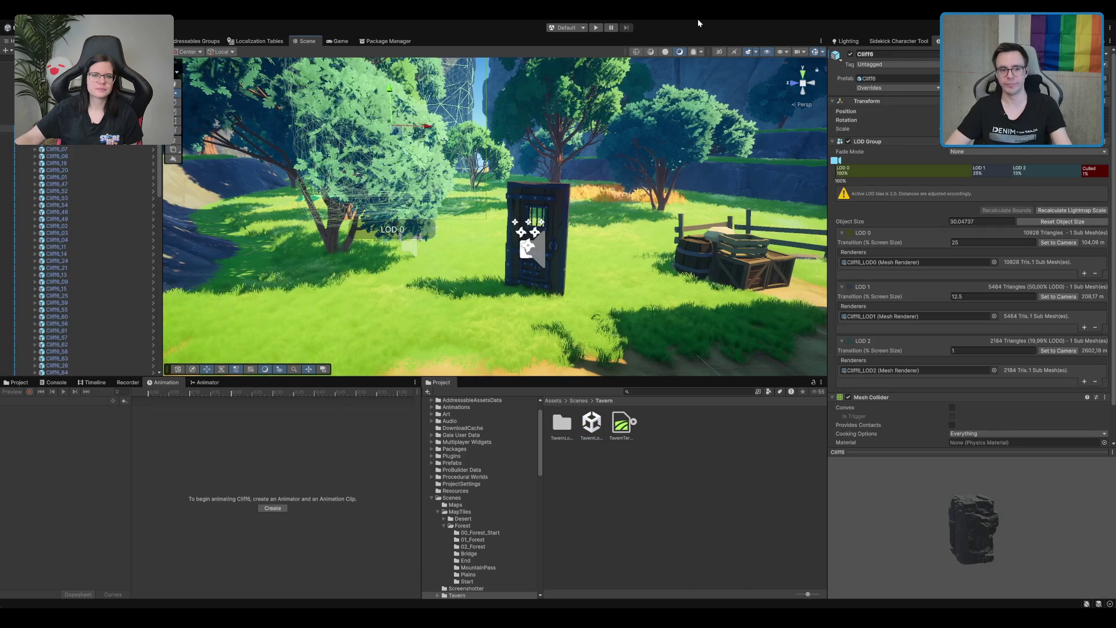
left_click(525, 194)
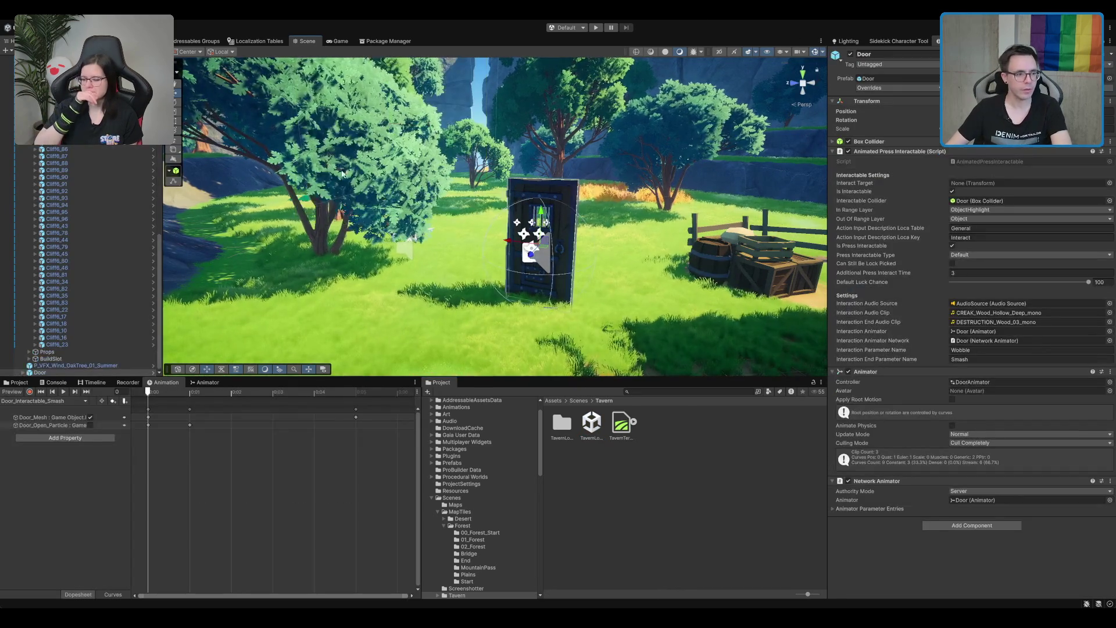
- Make the Door's Door_Open_Particle child inactive in the Inspector
left_click(23, 372)
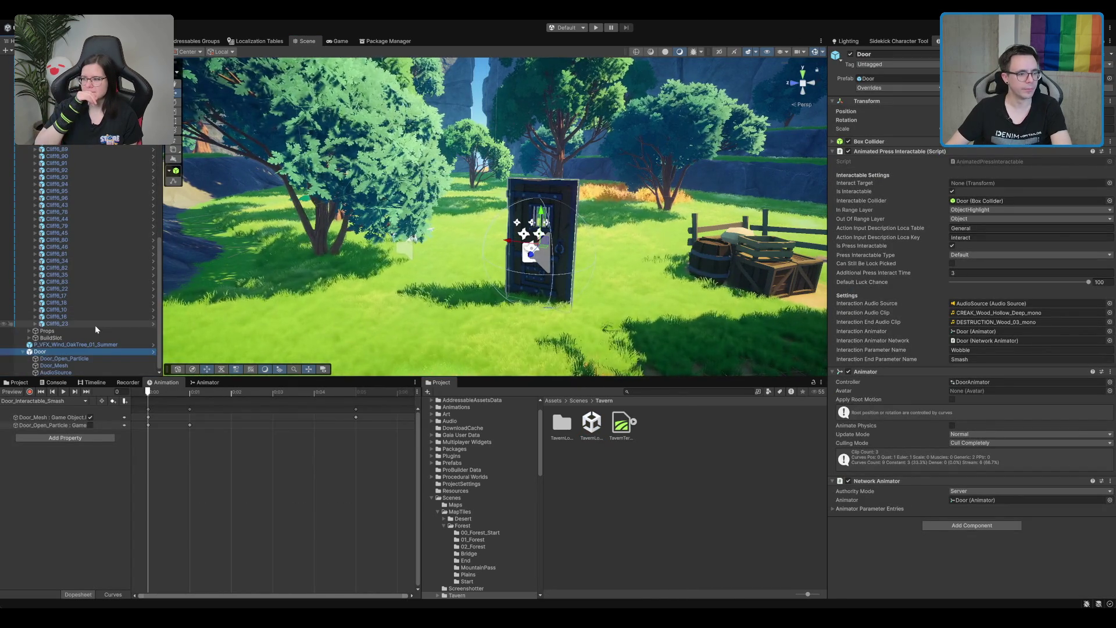
left_click(75, 364)
left_click(95, 359)
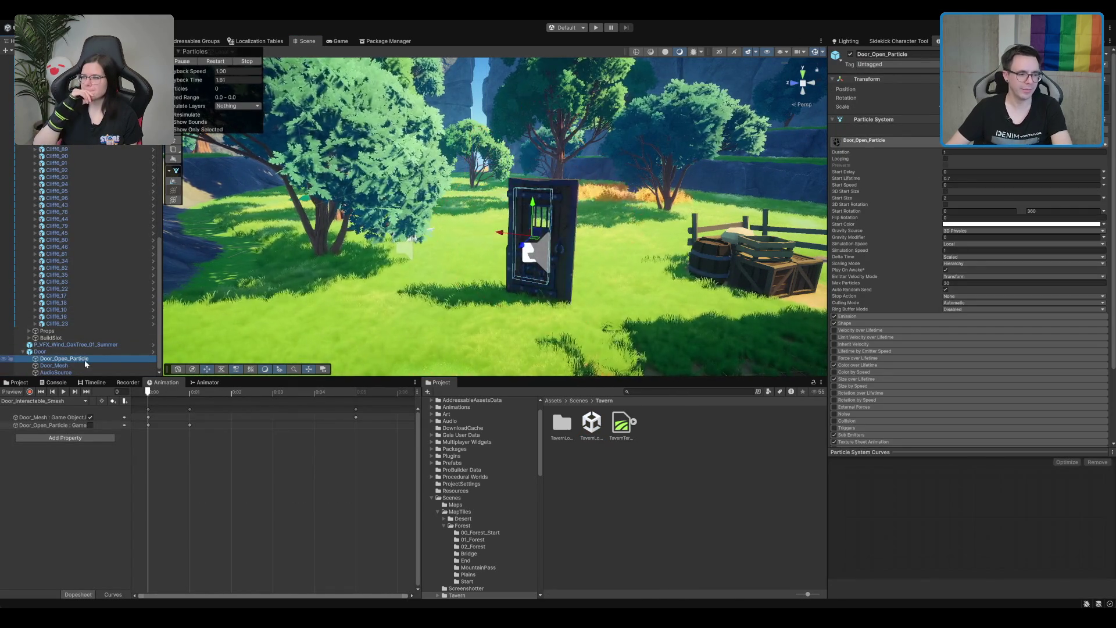
left_click(34, 379)
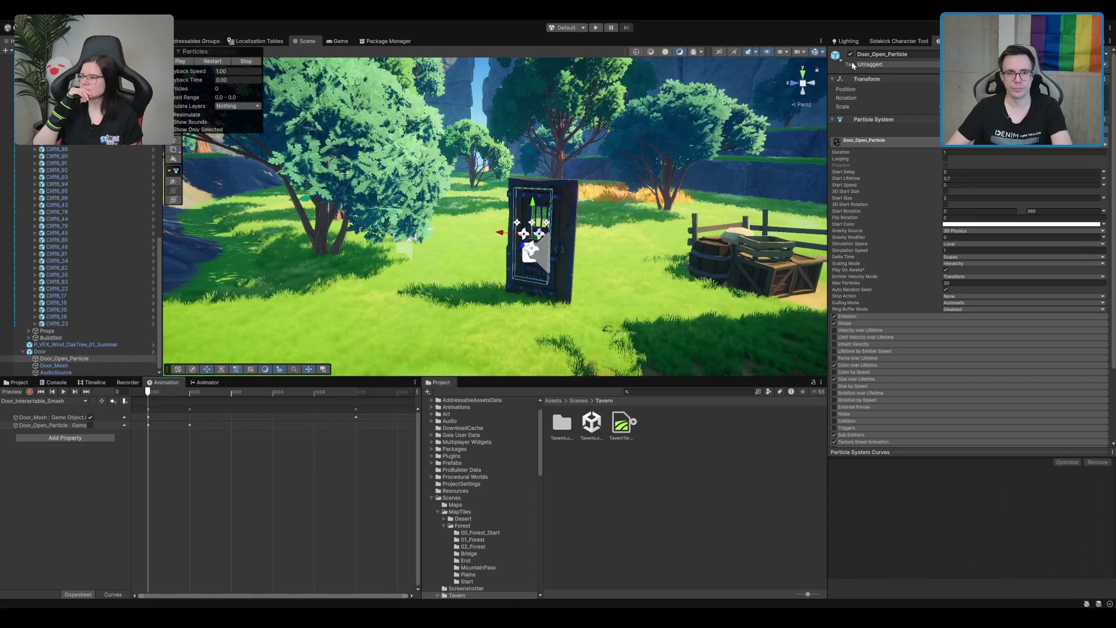
left_click(89, 457)
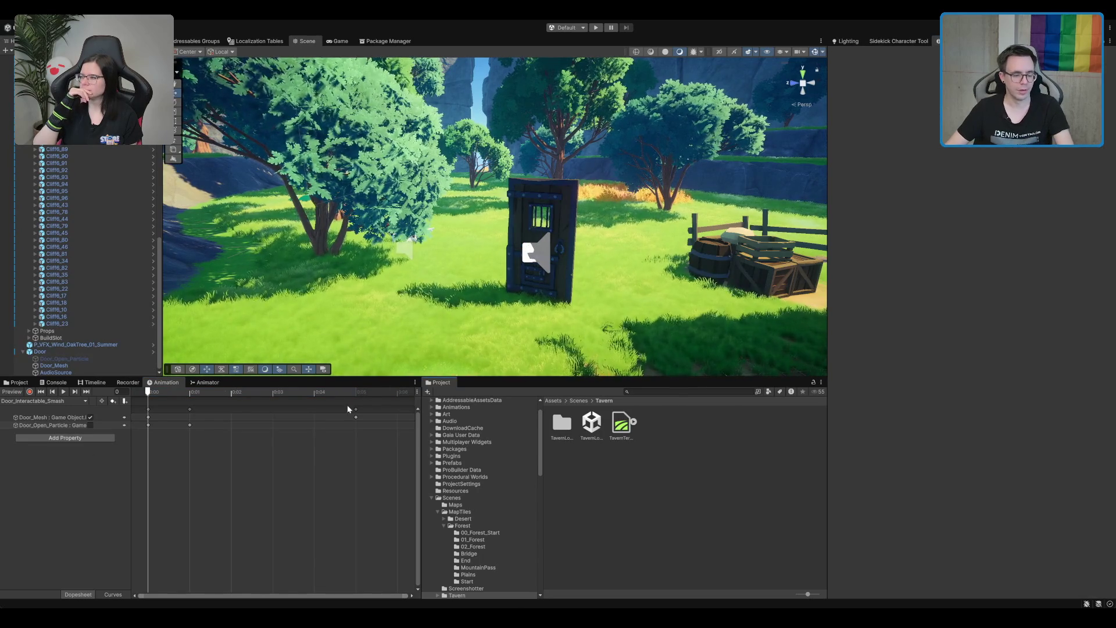
left_click(108, 359)
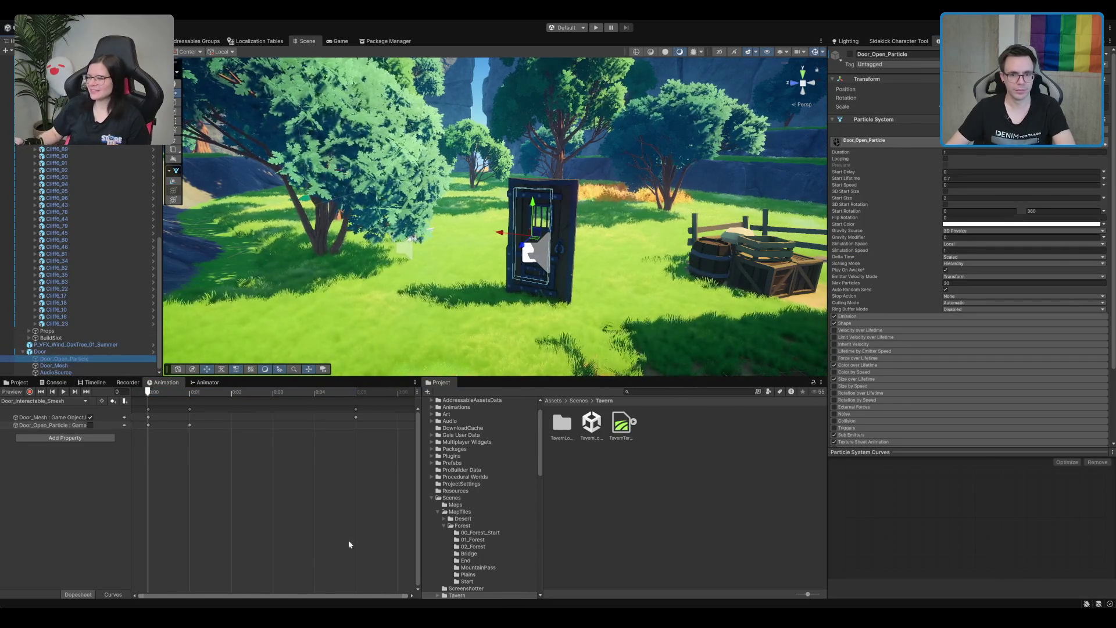
left_click(630, 468)
- Load the Boot scene from the Scenes folder and enter Play mode with Ctrl+P
left_click(578, 401)
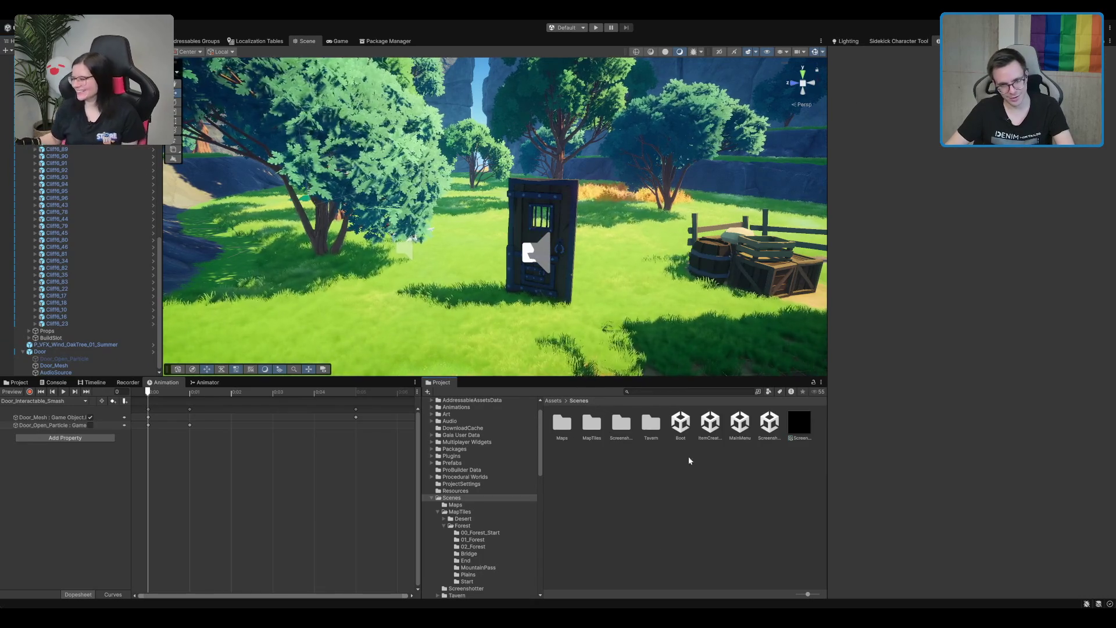
left_click(681, 423)
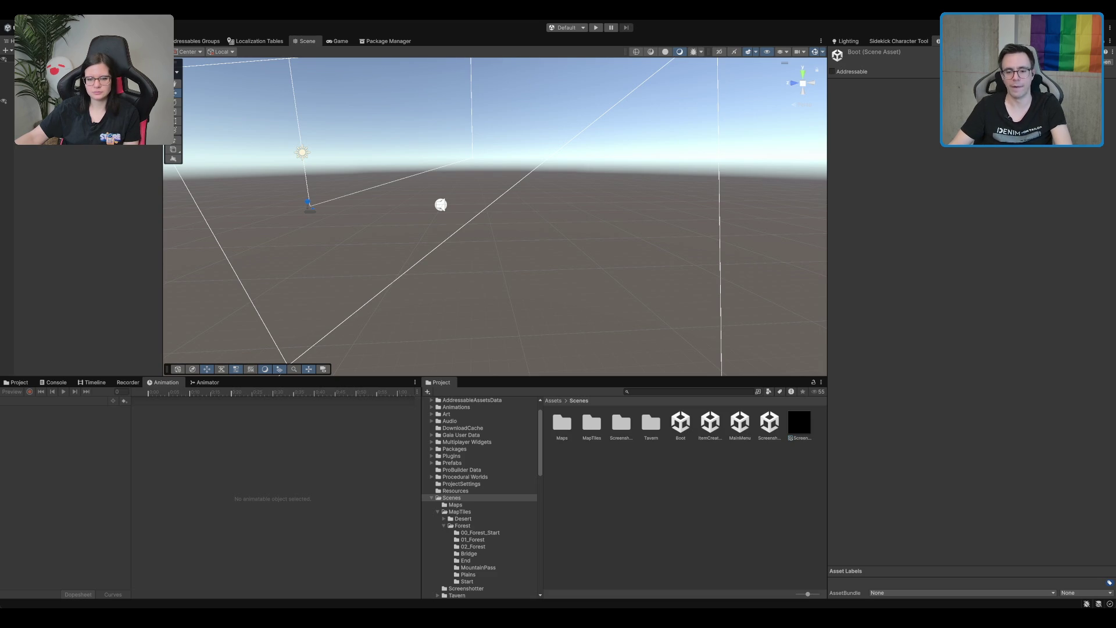
key("ctrl+p")
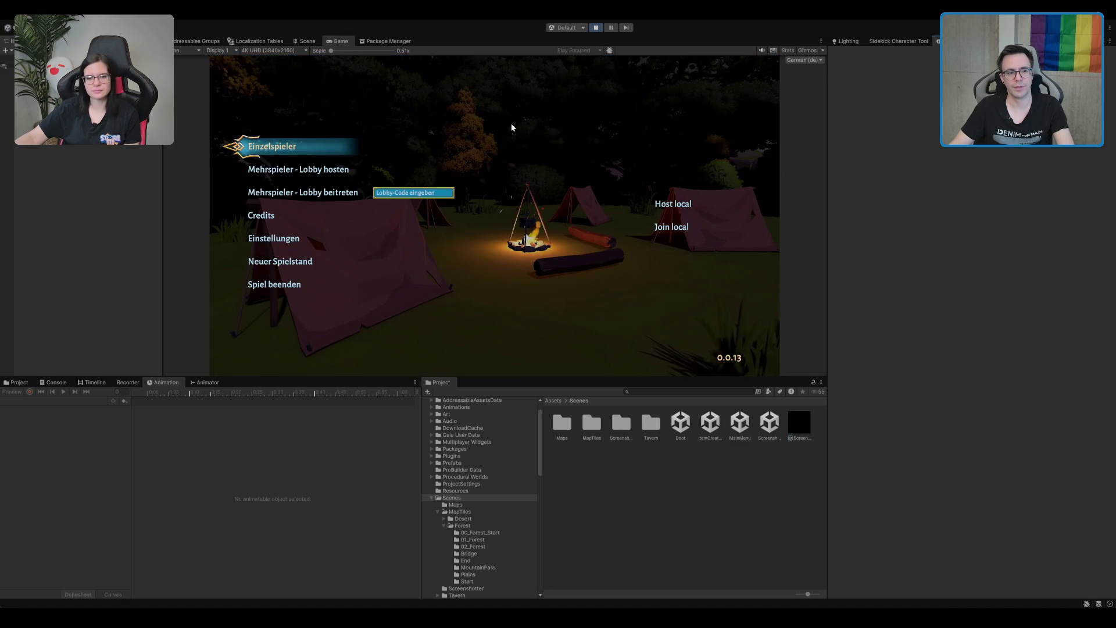
- Start a single-player game and walk out through the tavern door
left_click(285, 150)
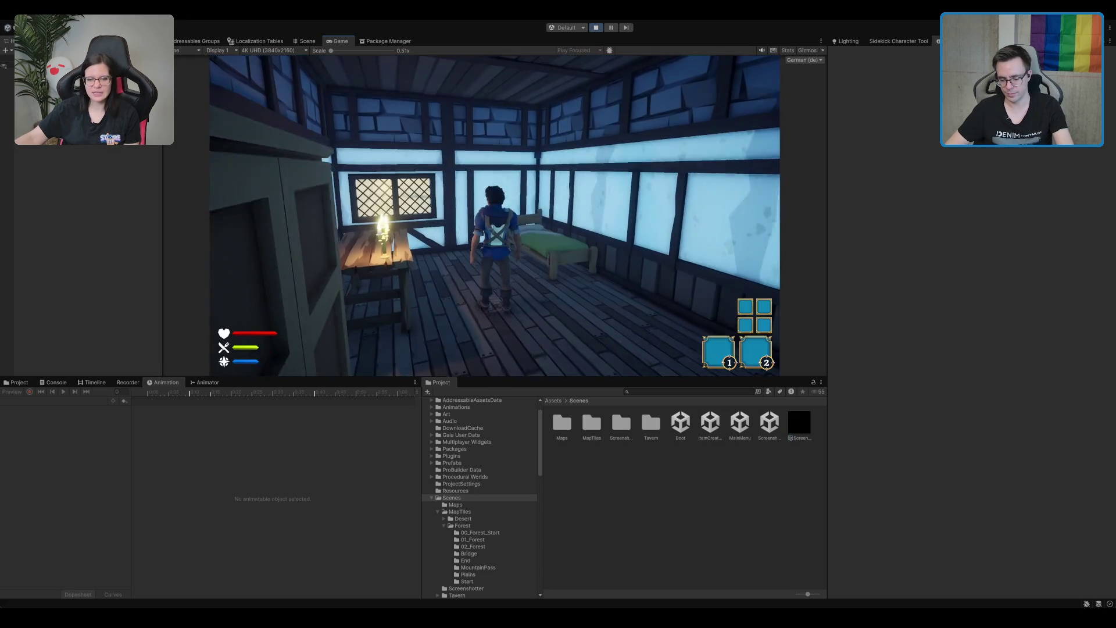
key("w")
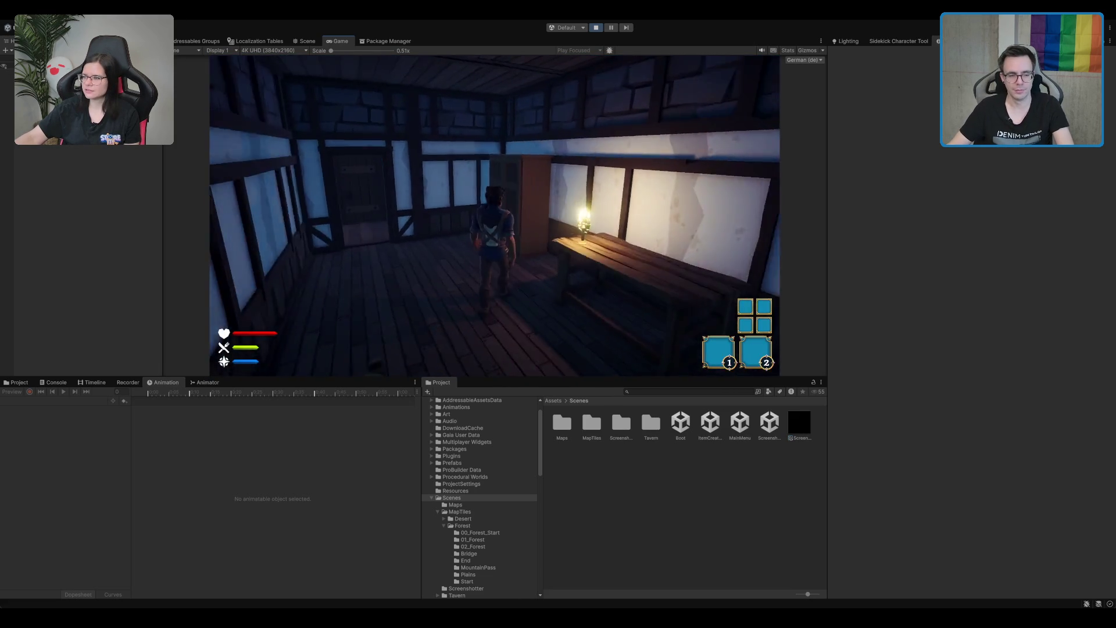
key("e")
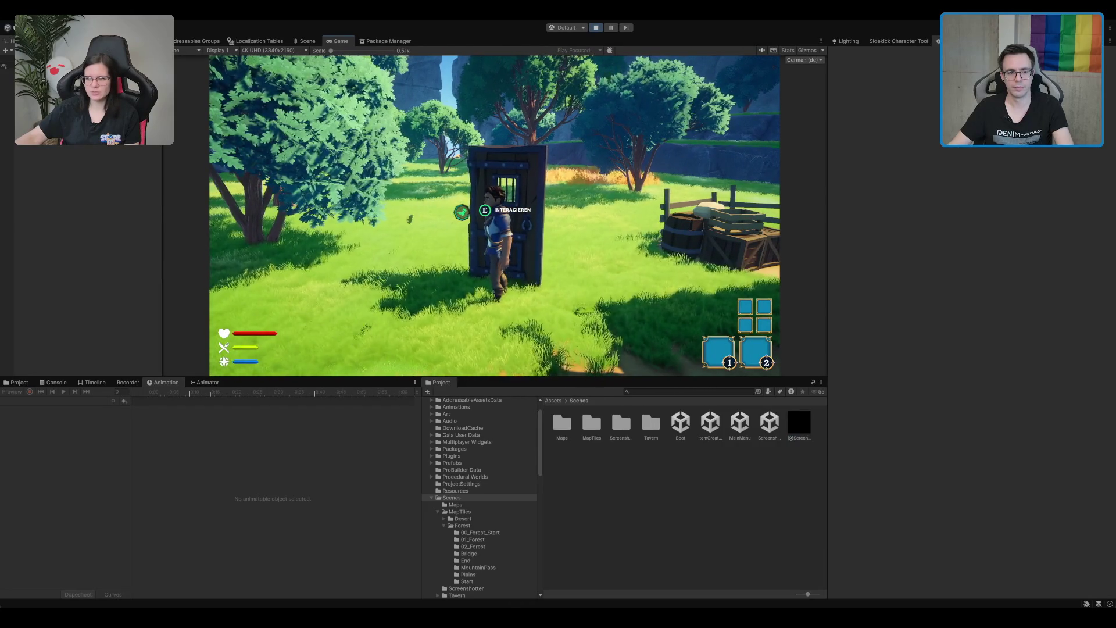
key("s")
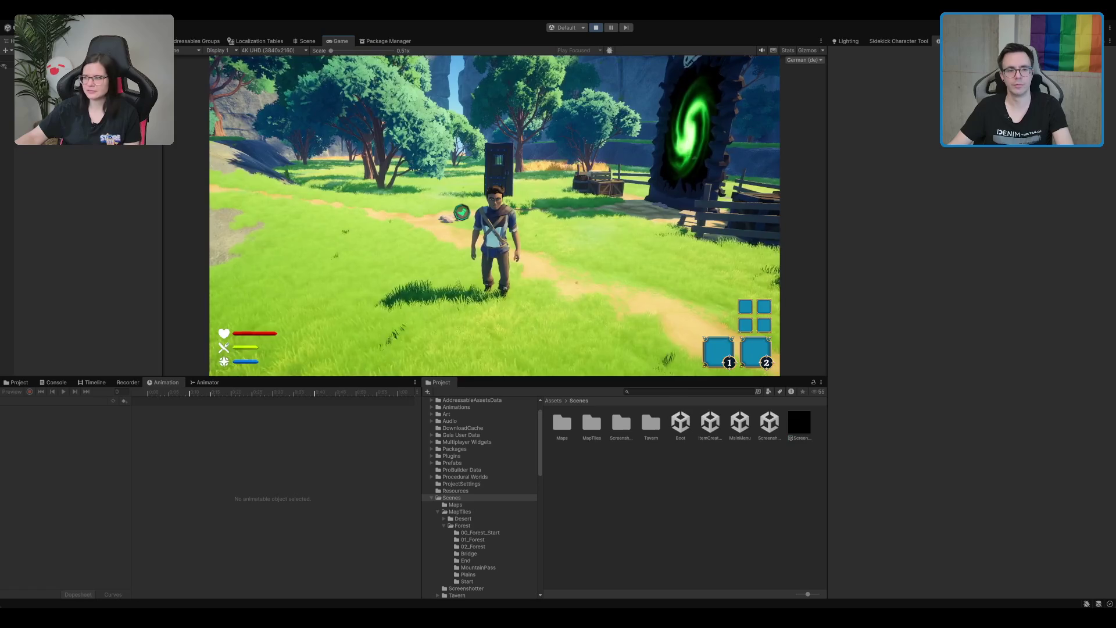
- Run through the forest into the green portal, then stop the game
key("s")
key("s")
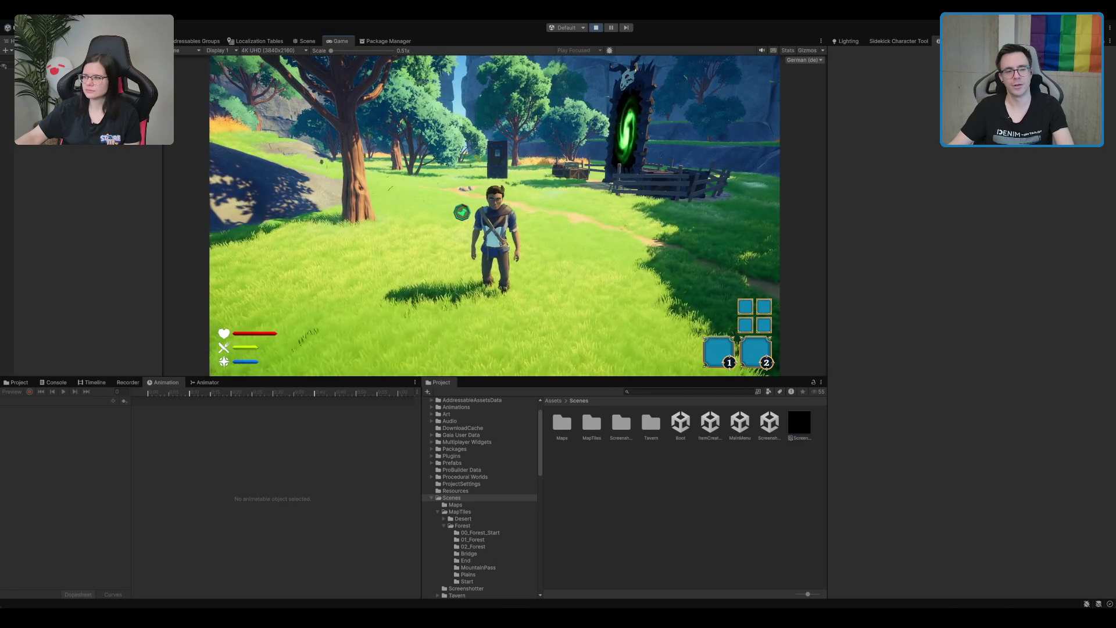
key("w")
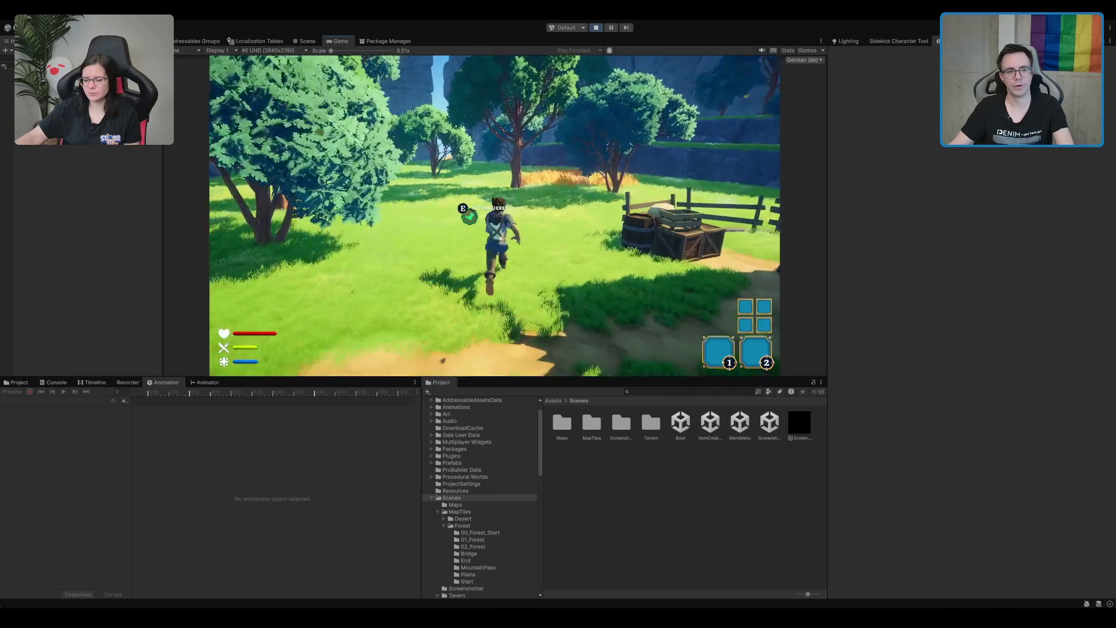
key("s")
key("d")
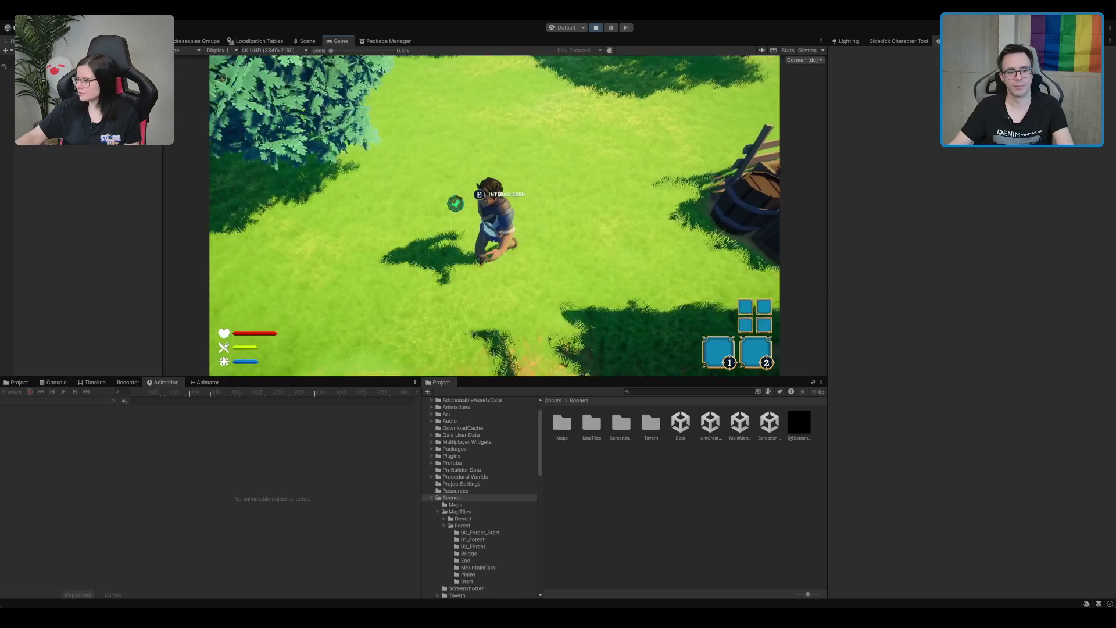
key("w")
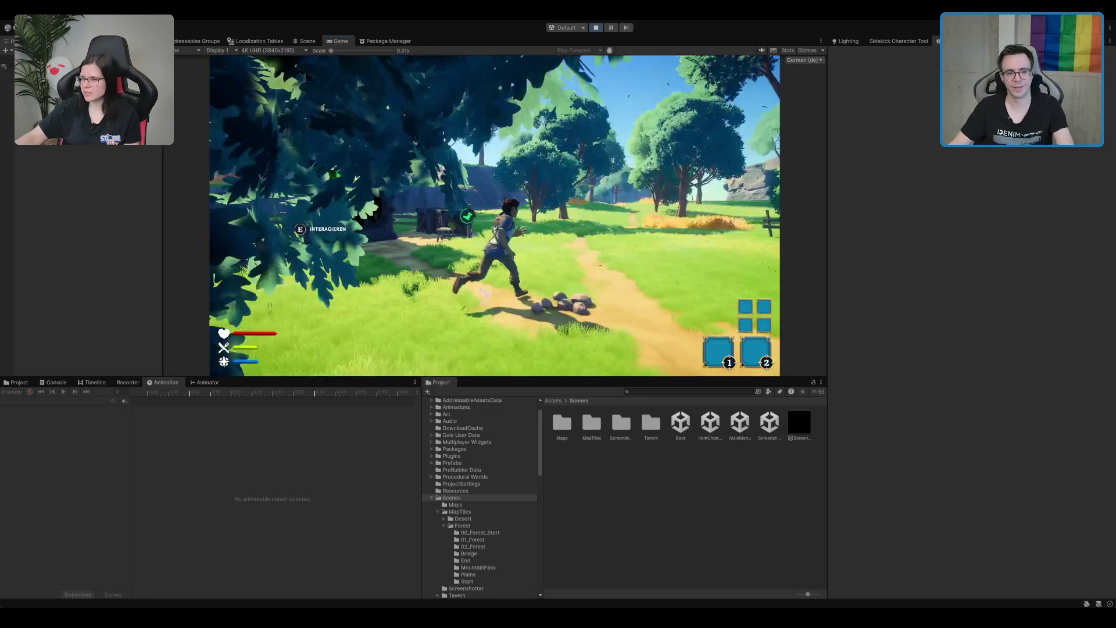
key("w")
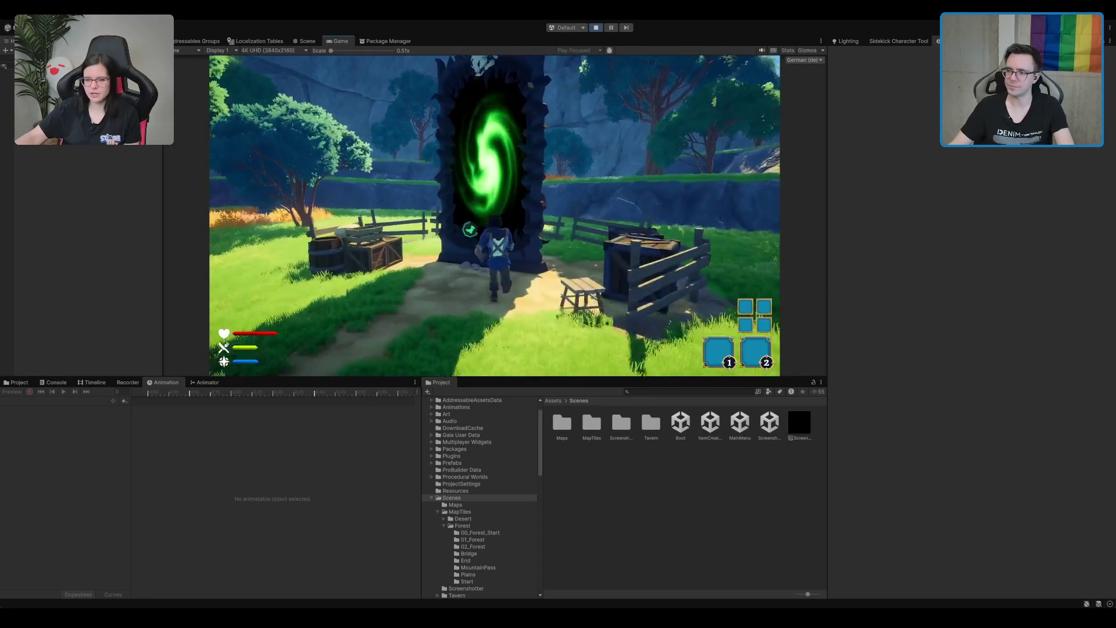
key("e")
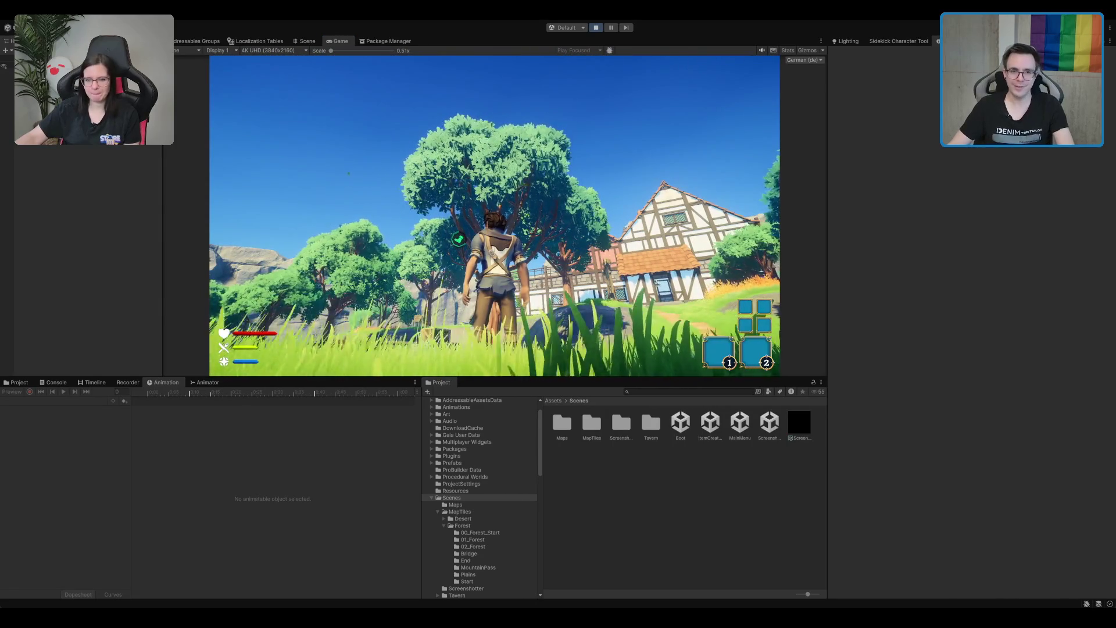
left_click(595, 28)
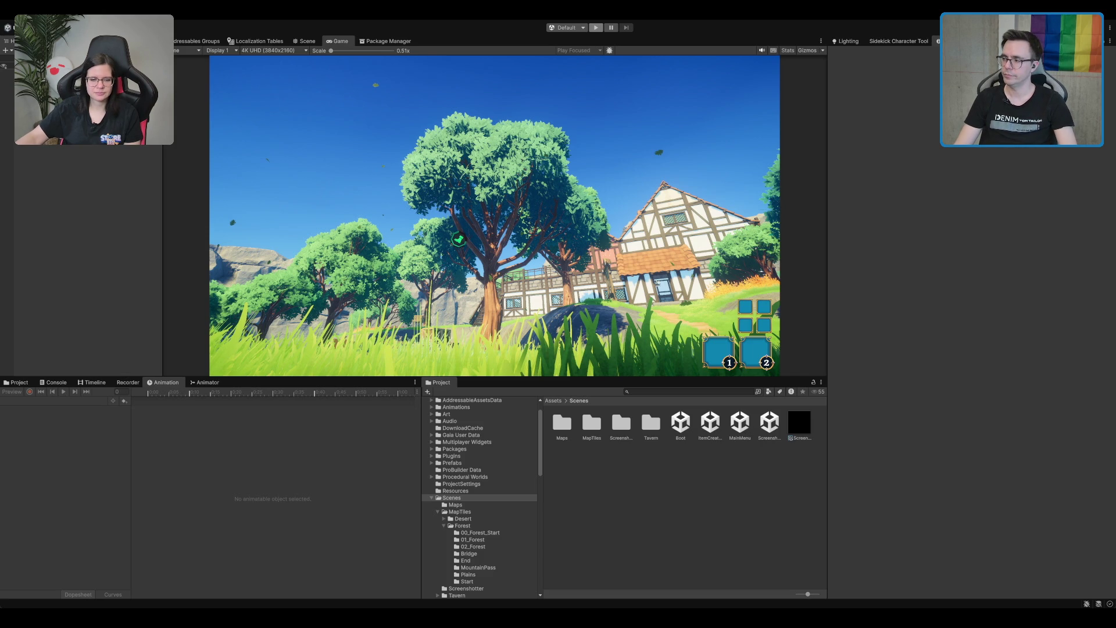
- Press Ctrl+P to exit Play mode
key("ctrl+p")
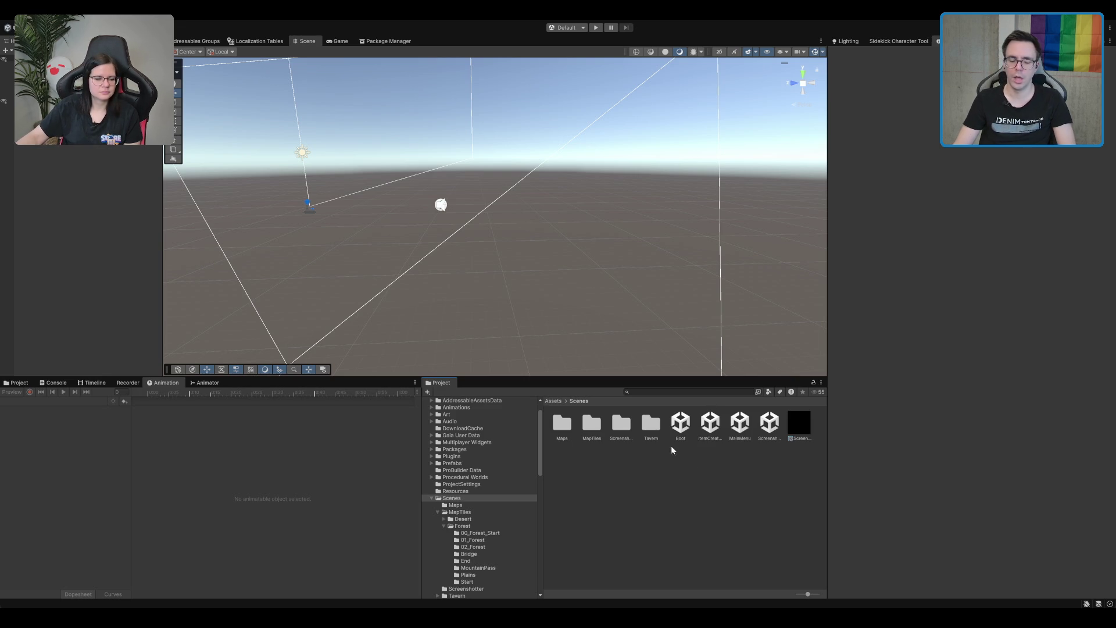
- Load TavernLobby_New from Scenes/Tavern and select the wooden door to inspect its components
left_click(683, 428)
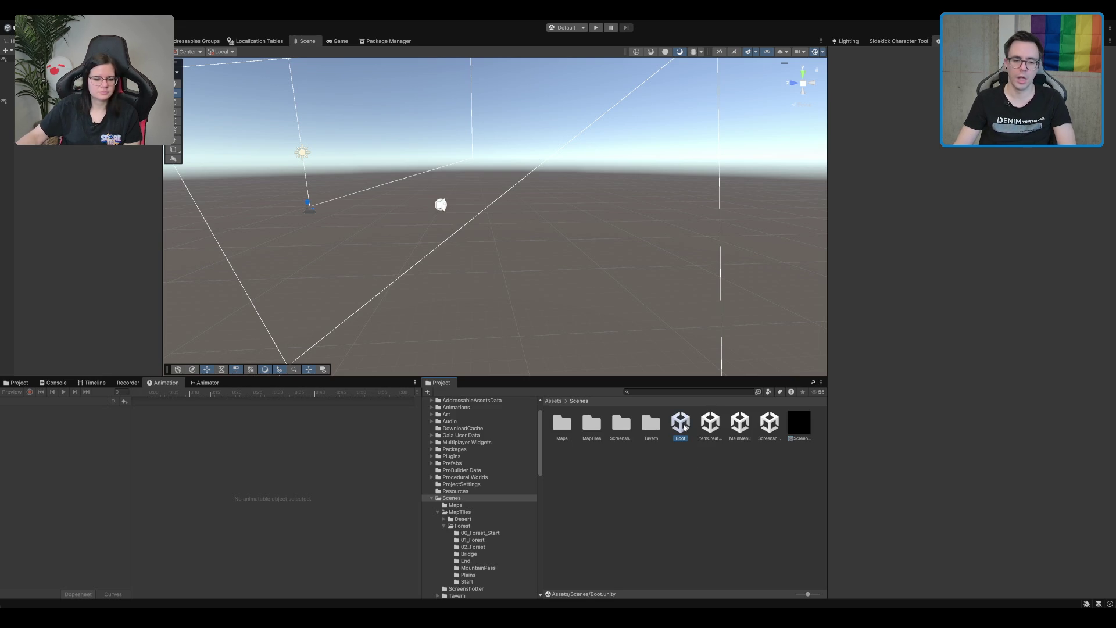
left_click(636, 444)
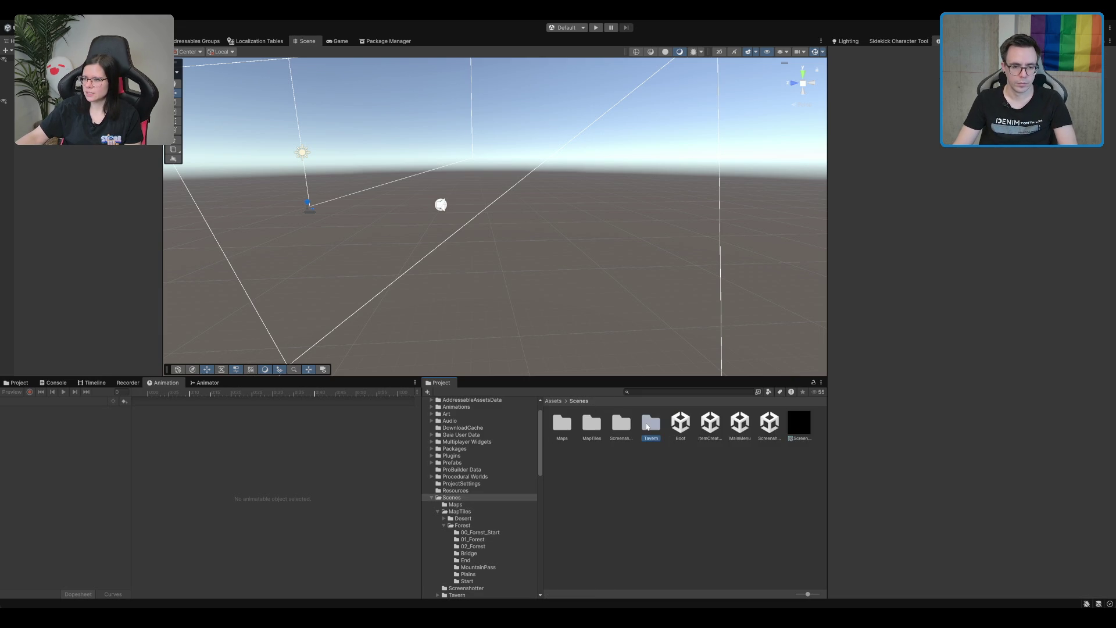
double_click(650, 422)
left_click(577, 431)
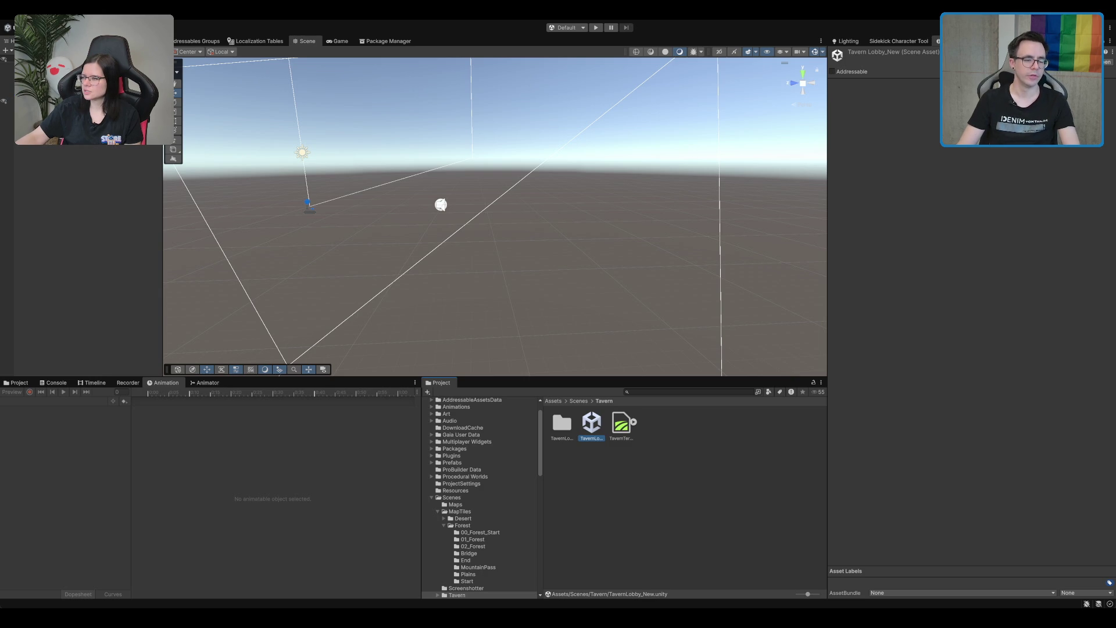
left_click(9, 95)
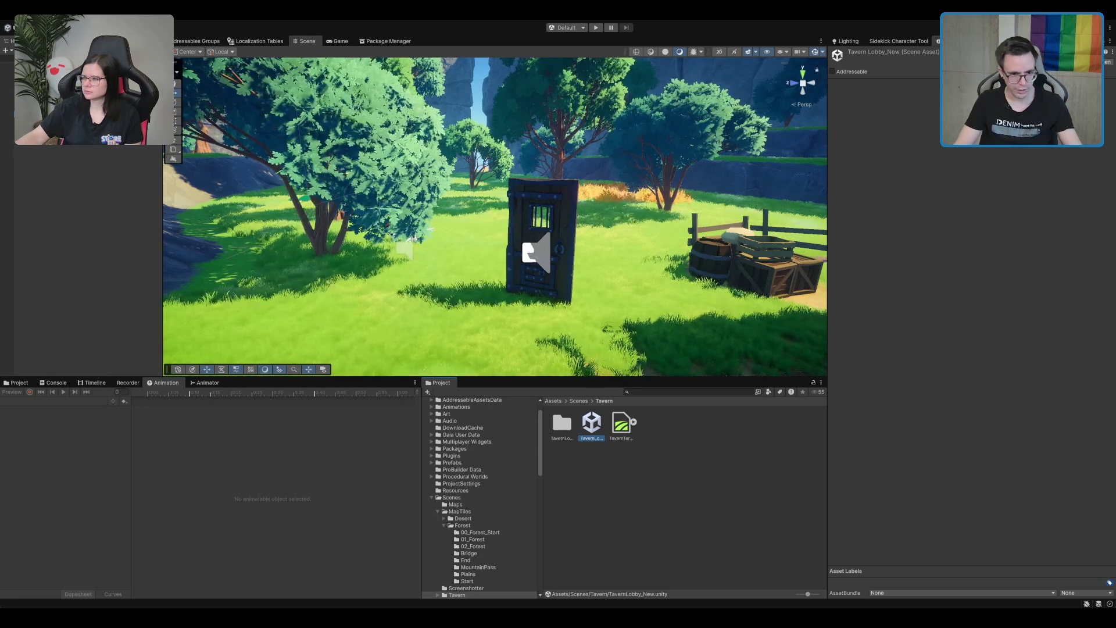
left_click(557, 199)
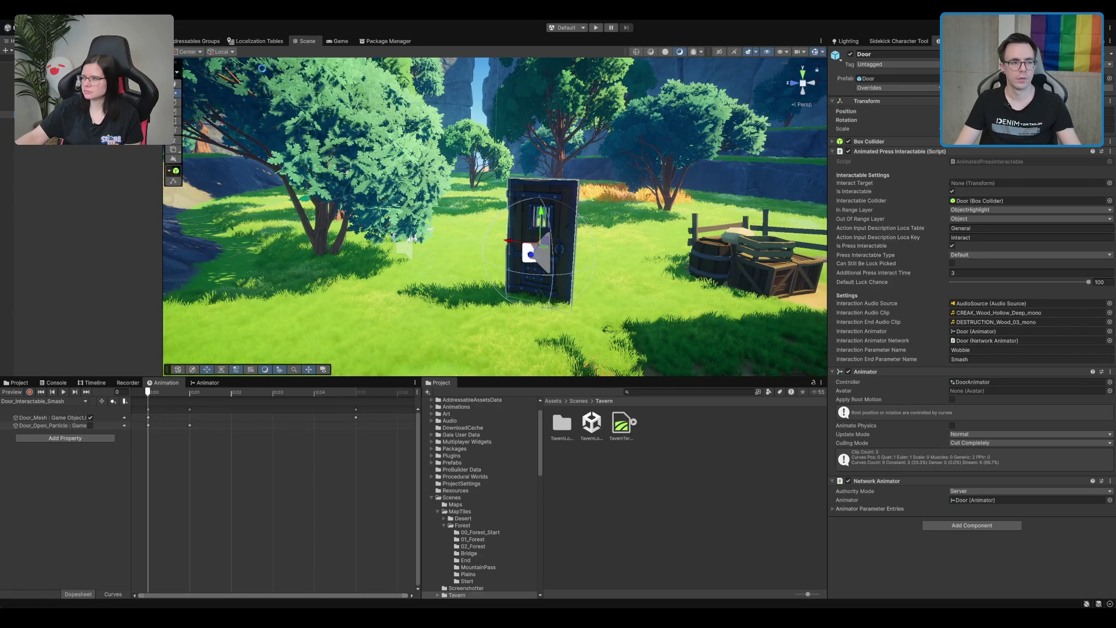
- Deselect the door and load the Boot scene from the Scenes folder
left_click(80, 161)
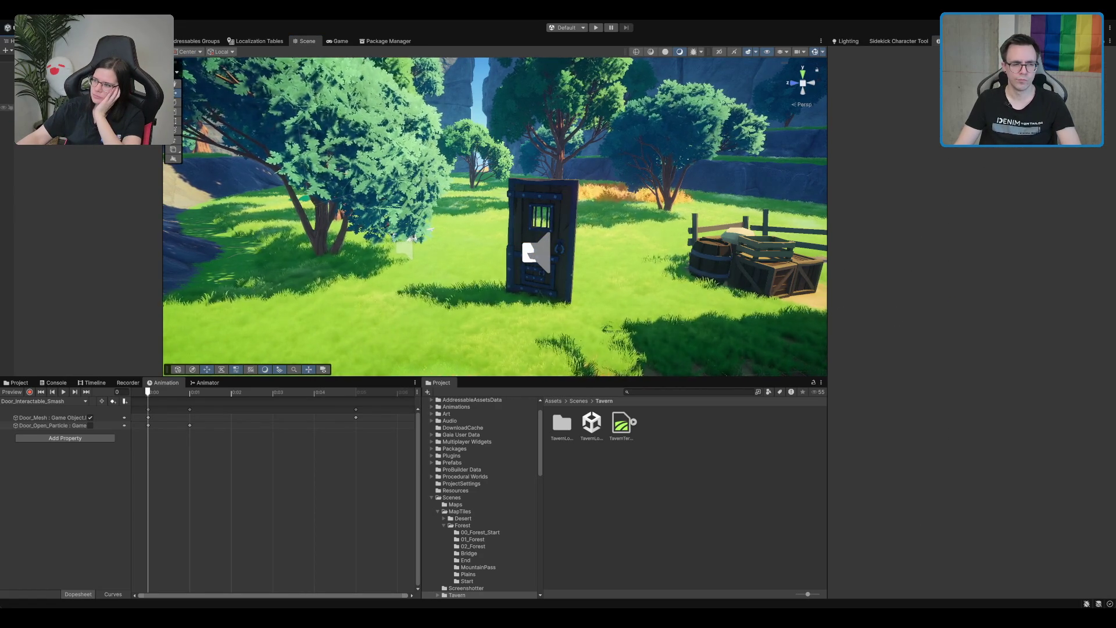
left_click(578, 400)
left_click(686, 422)
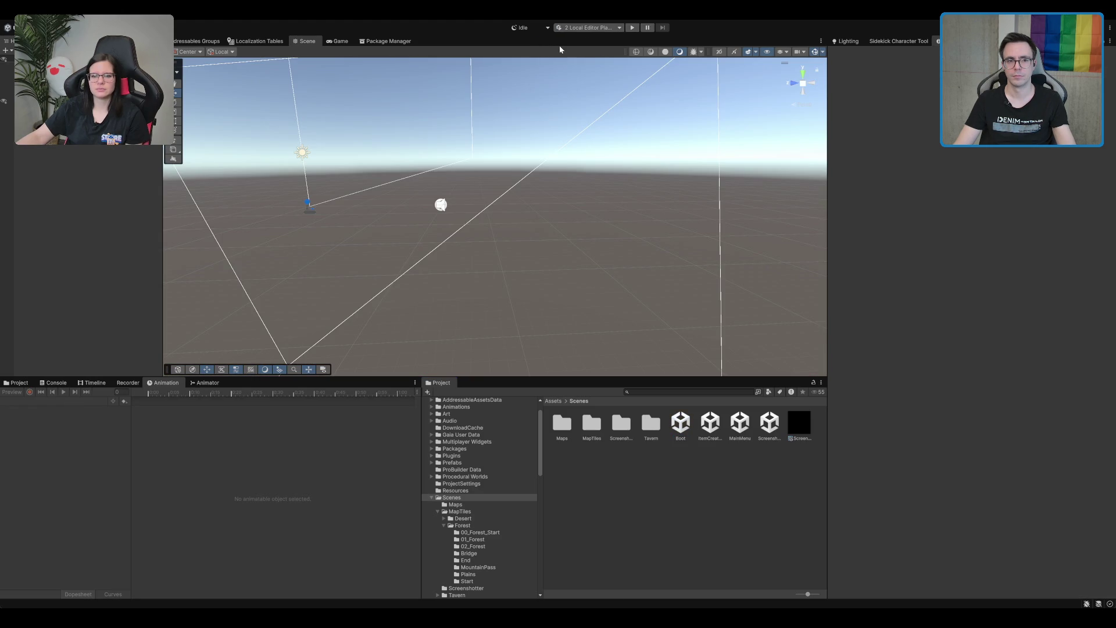
- Press Play to begin the two-player local multiplayer test
left_click(633, 27)
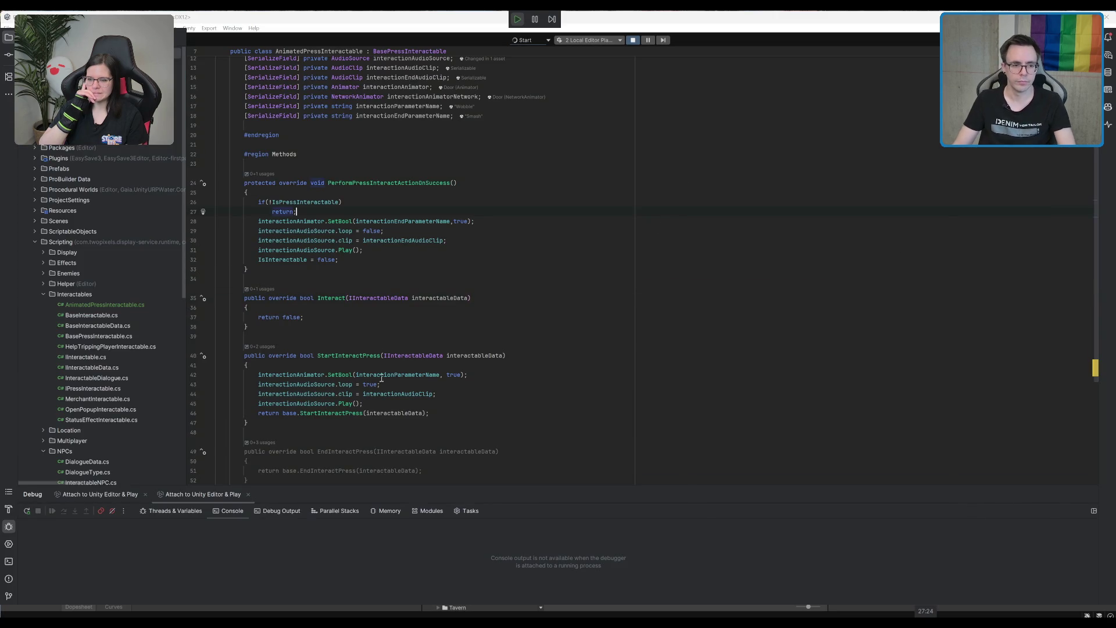
- Scroll through AnimatedPressInteractable.cs to review where the animator parameters are set
scroll(677, 215, "down", 4)
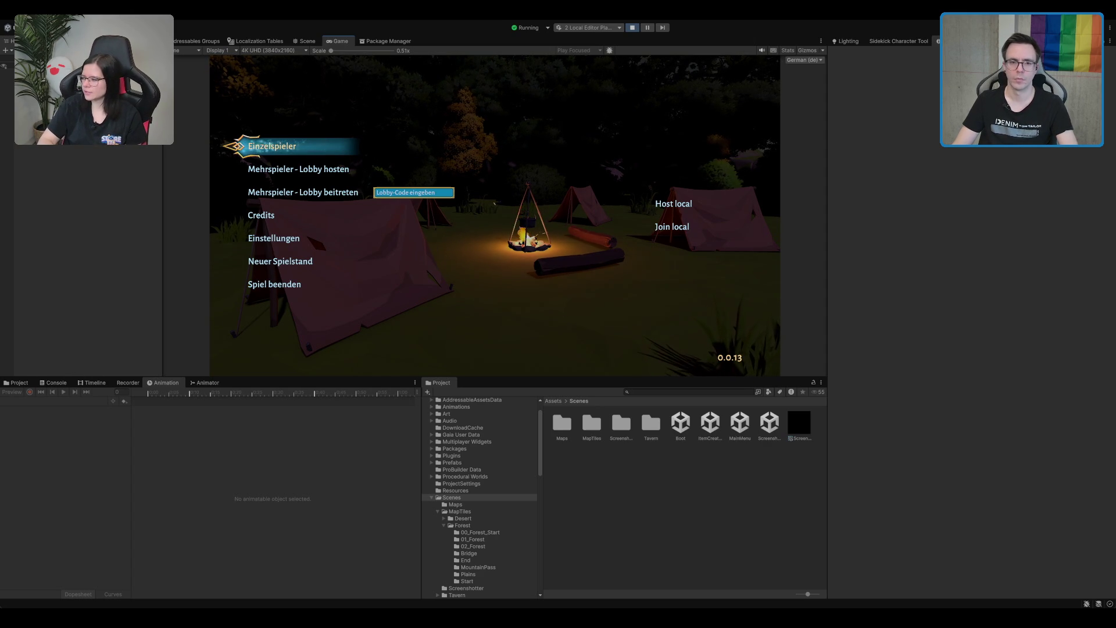
- Join the local multiplayer lobby by pasting the lobby code
left_click(345, 193)
key("ctrl+v")
key("Return")
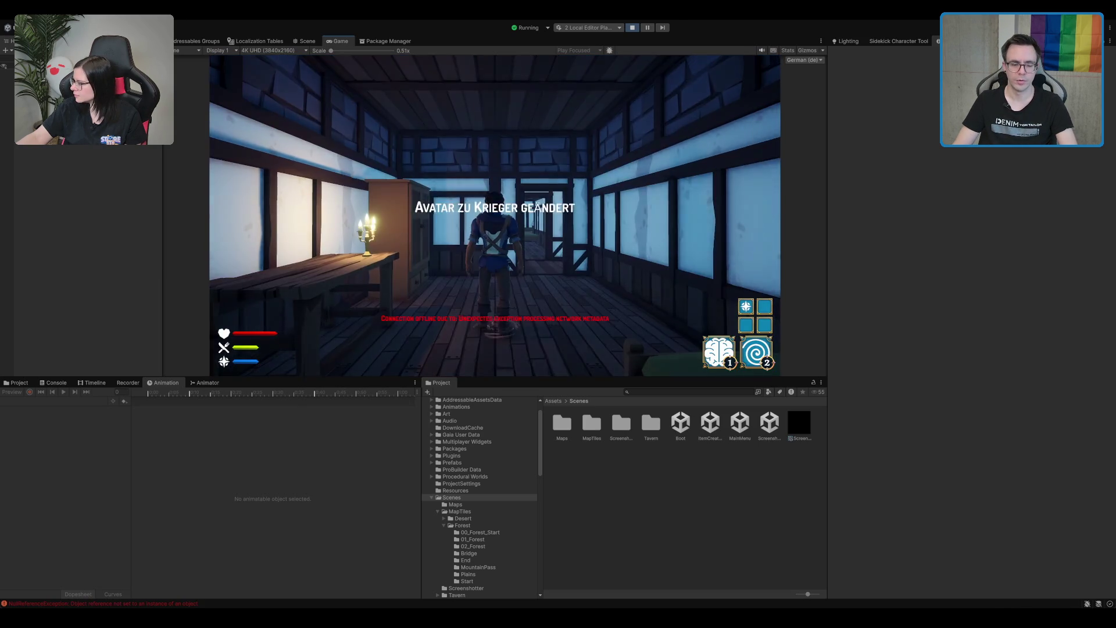
- Walk out of the tavern to the forest door beside the other player
key("w")
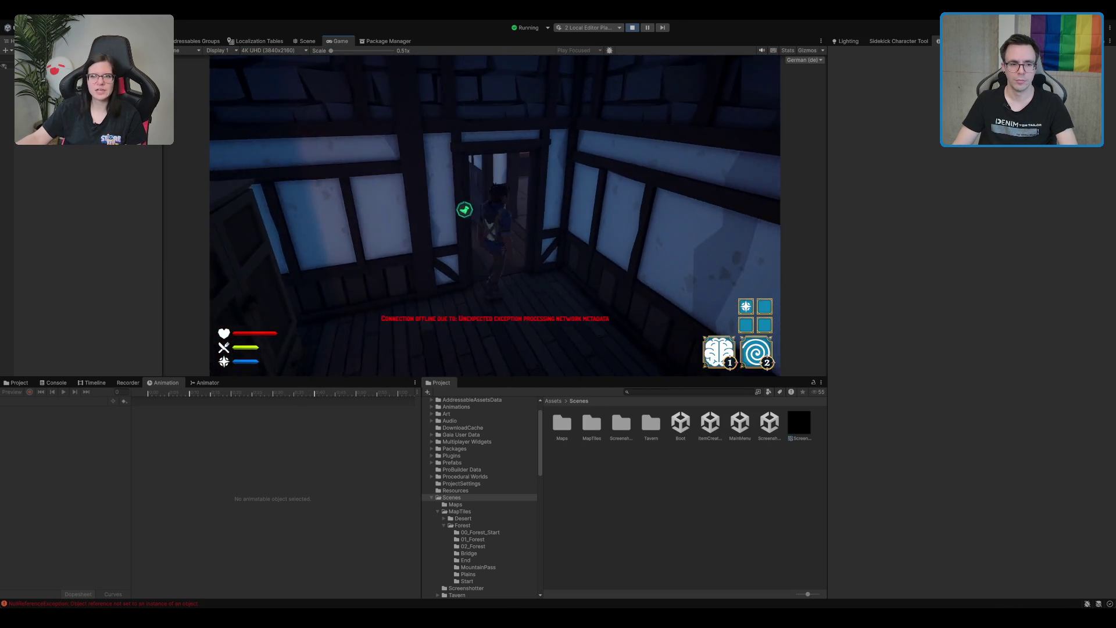
key("w")
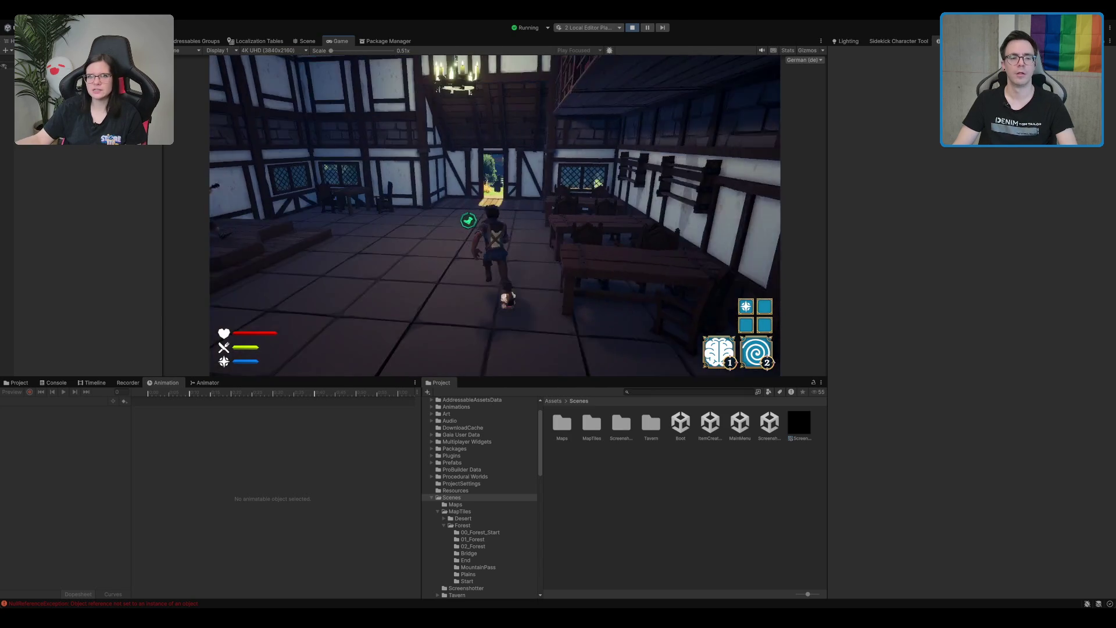
key("w")
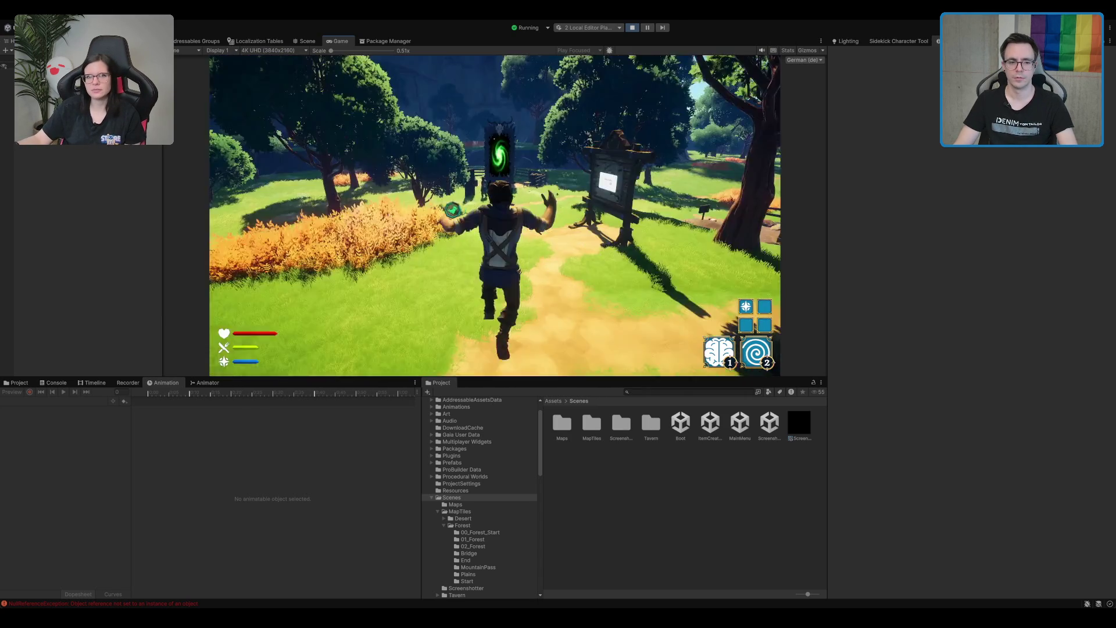
key("w")
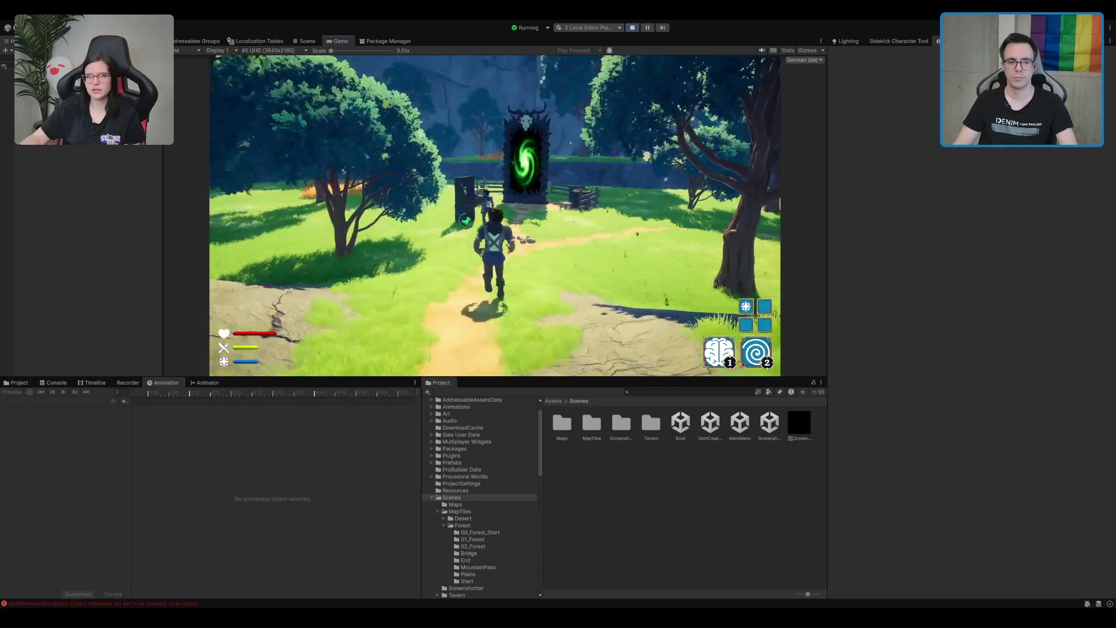
key("w")
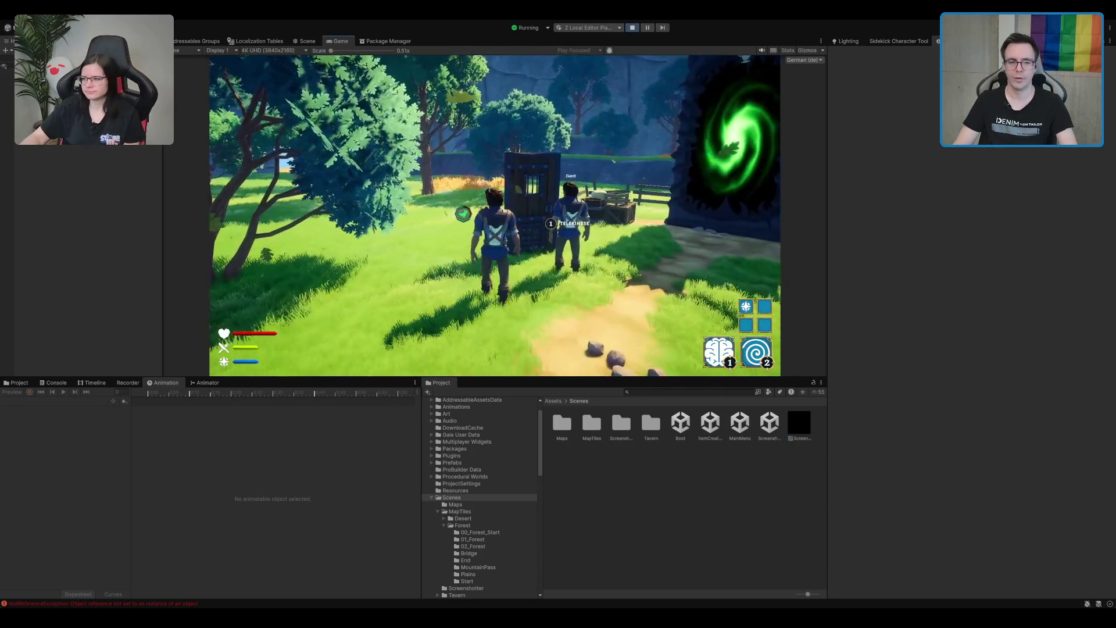
key("w")
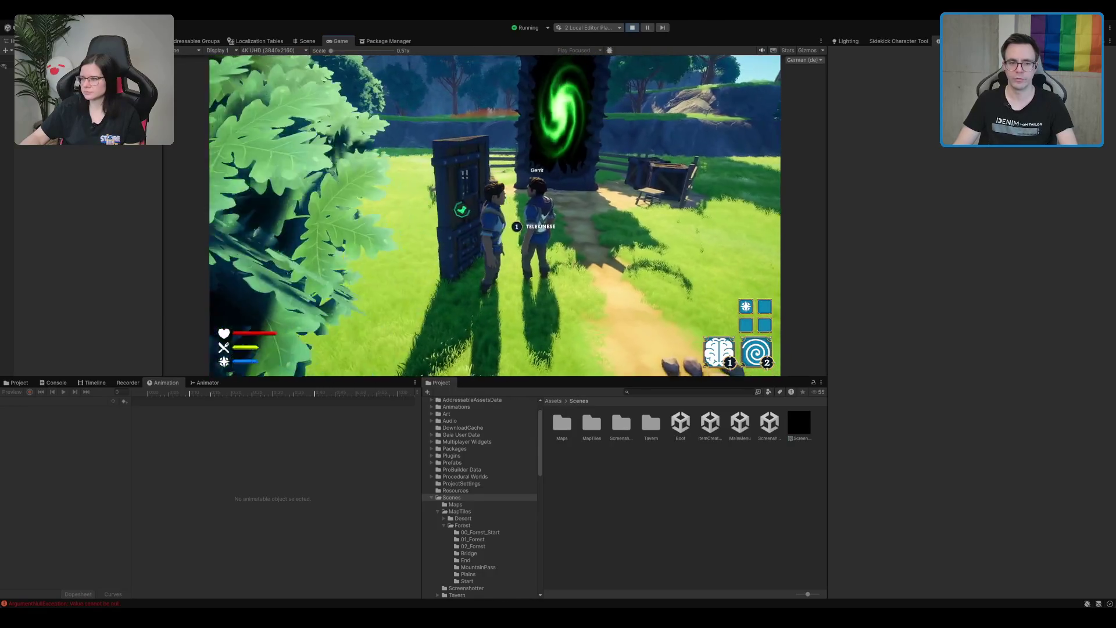
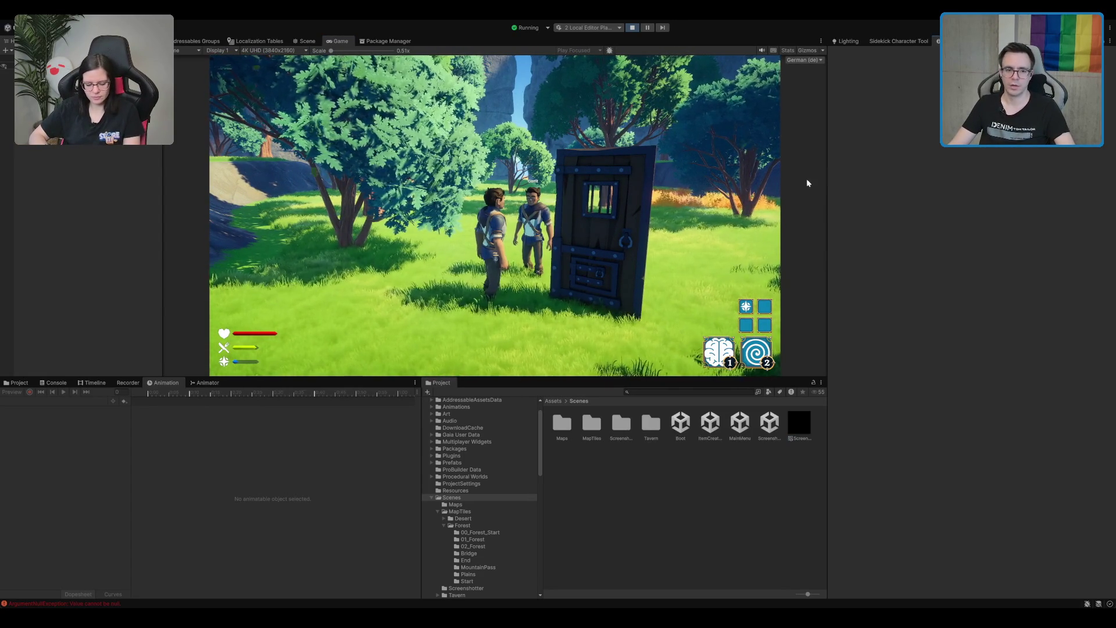
- Press key 2 near the door in the running forest game
key("2")
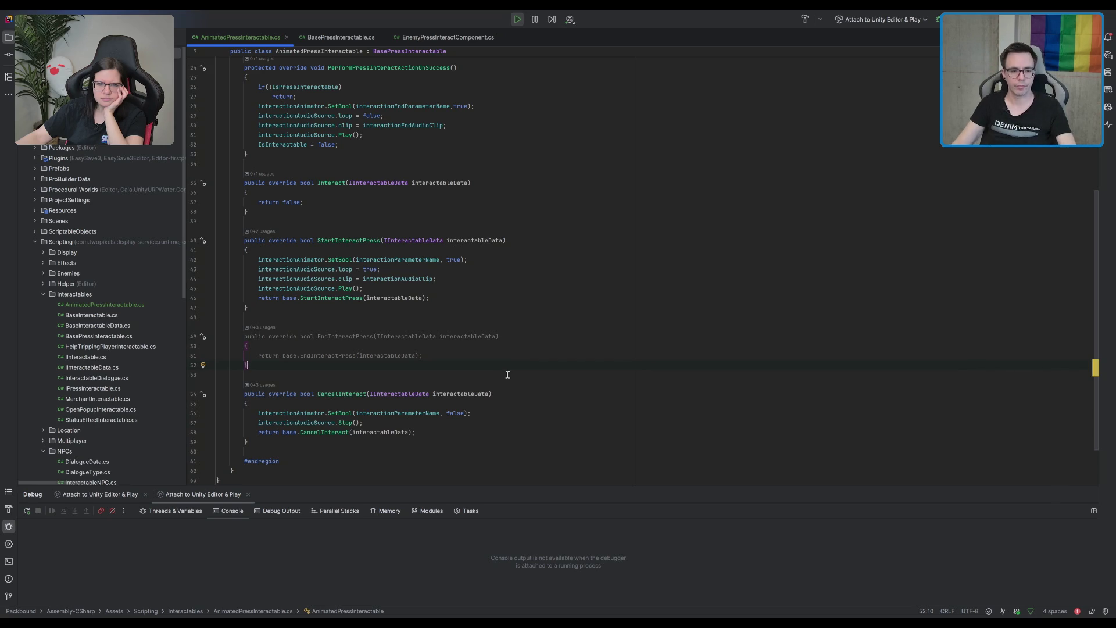
- Scroll to the top of AnimatedPressInteractable.cs in Rider, then go back to Unity
scroll(476, 306, "up", 5)
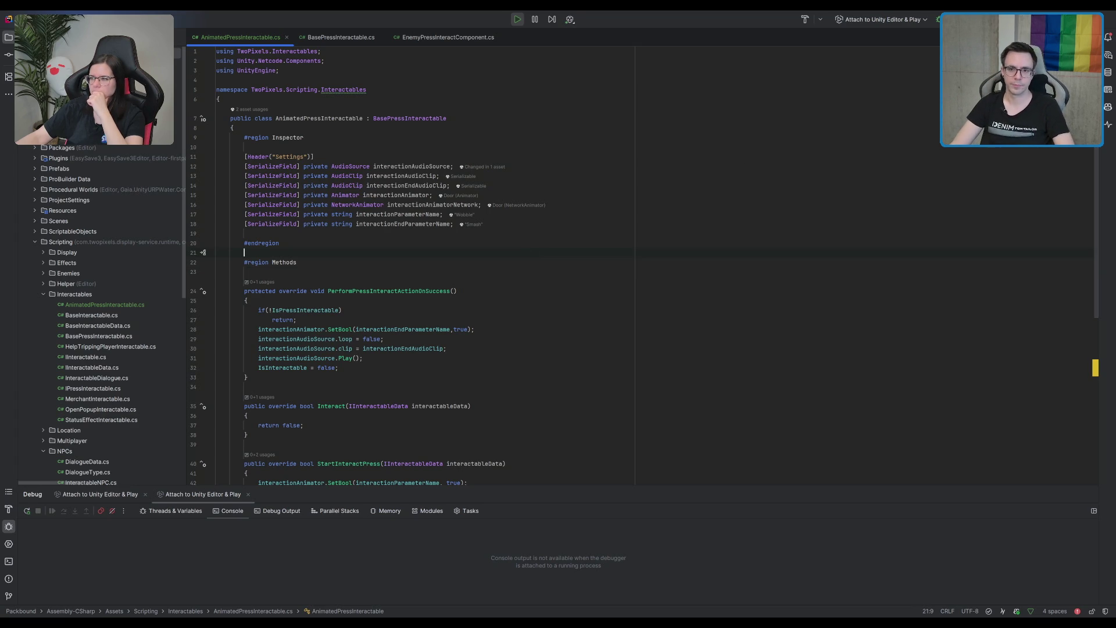
key("alt+Tab")
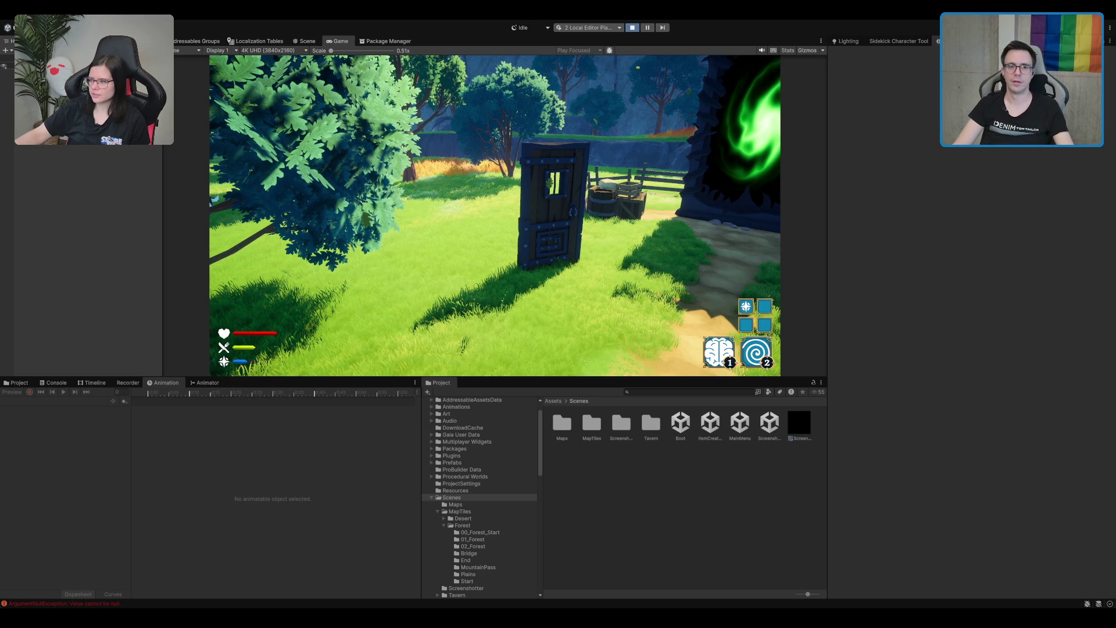
- Exit Play mode and open the TavernLobby_New scene from the Tavern folder
key("ctrl+p")
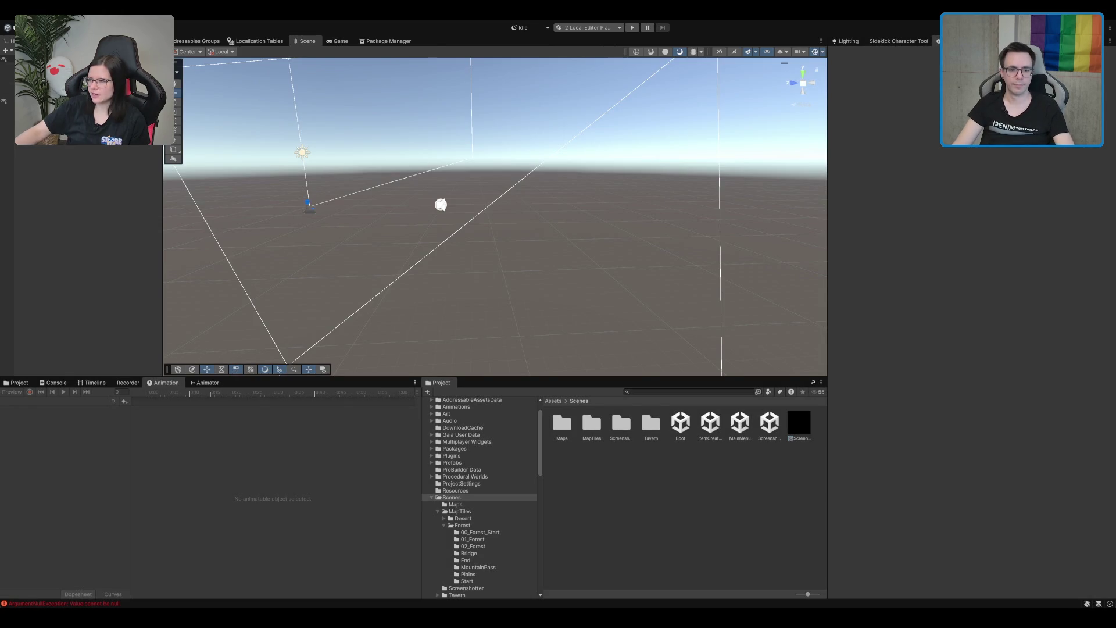
double_click(651, 425)
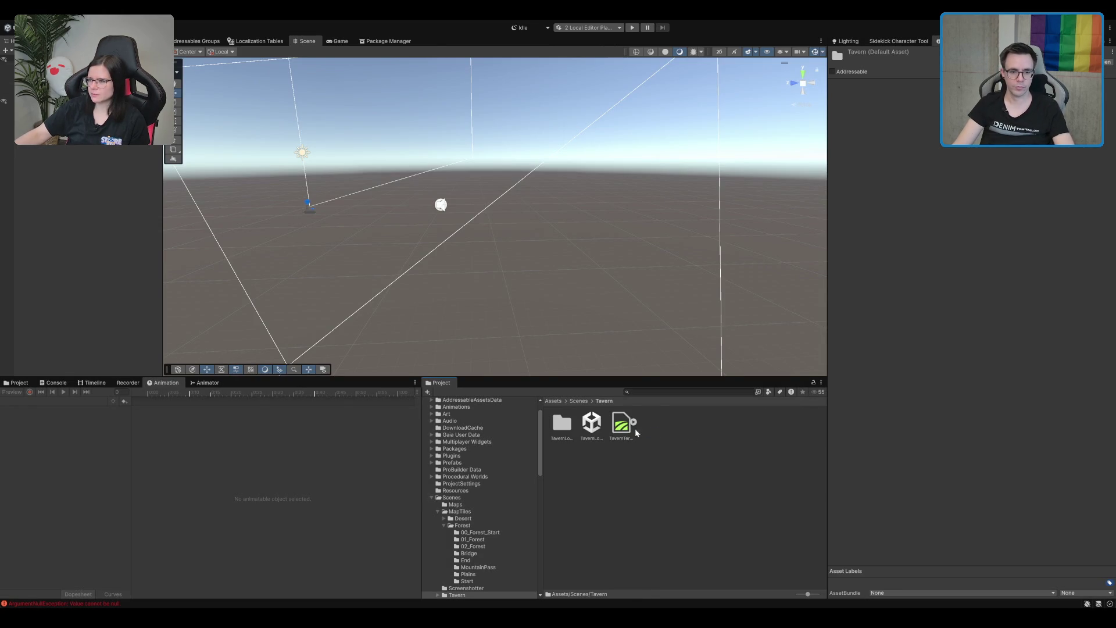
left_click(596, 422)
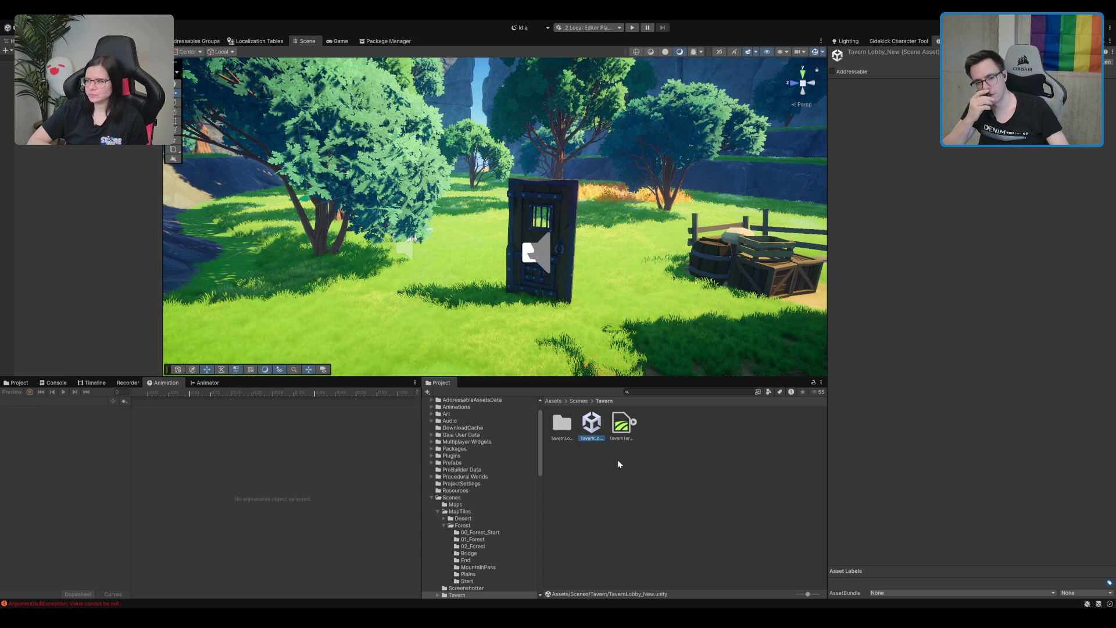
- Select the Door, collapse its interactable and animator components, and expand Network Object
left_click(526, 254)
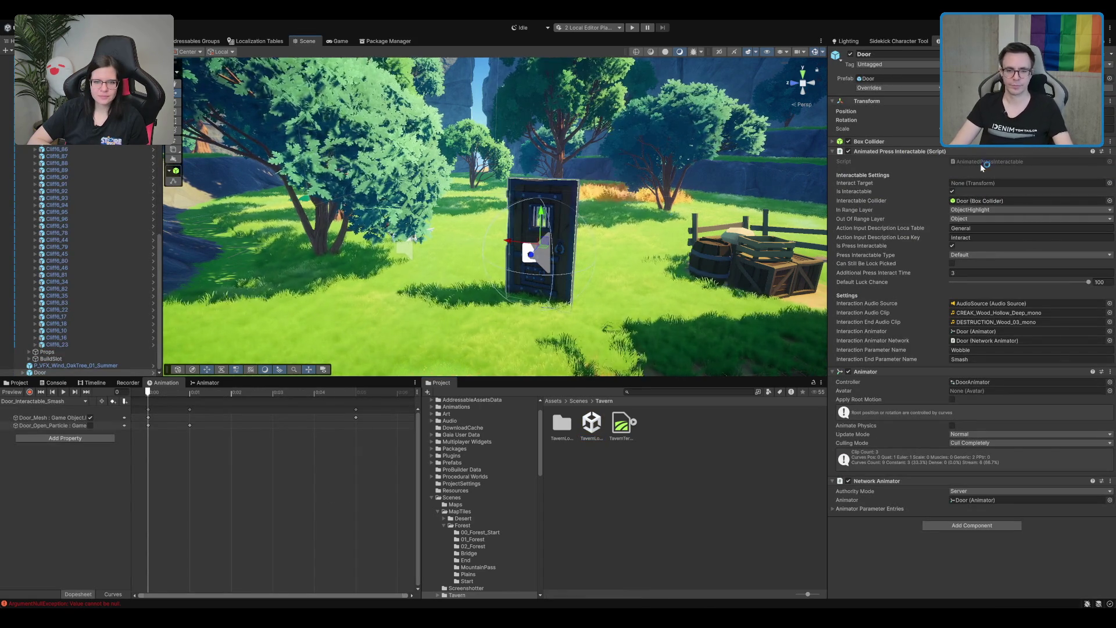
left_click(940, 152)
left_click(940, 161)
left_click(895, 171)
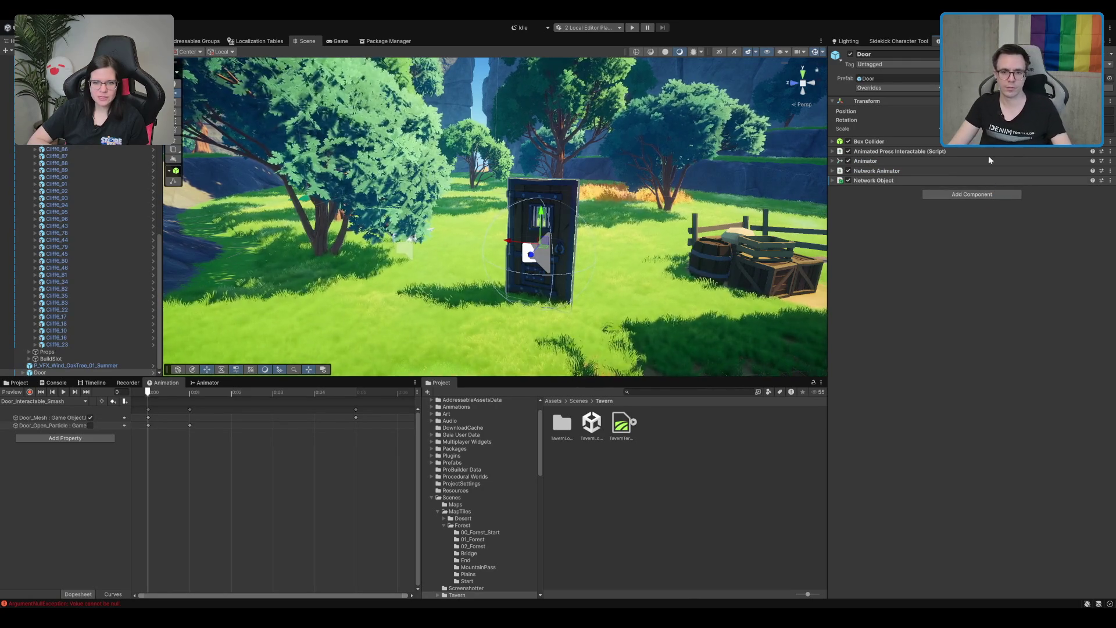
left_click(903, 179)
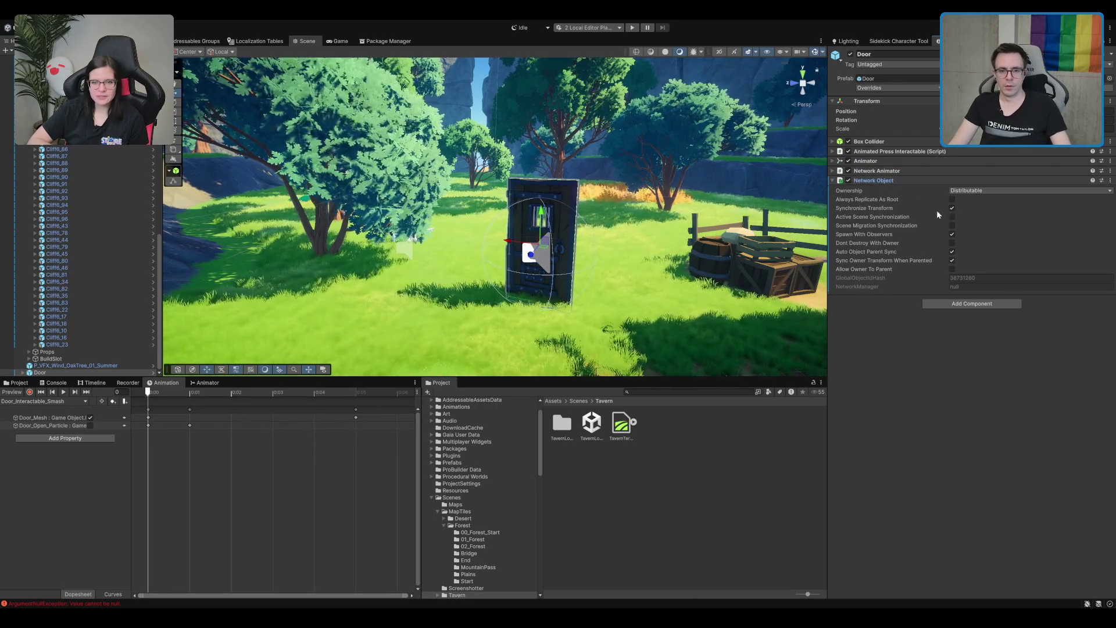
- Review the Network Object sync settings, deselect the door, and return to the Scenes folder
left_click(952, 388)
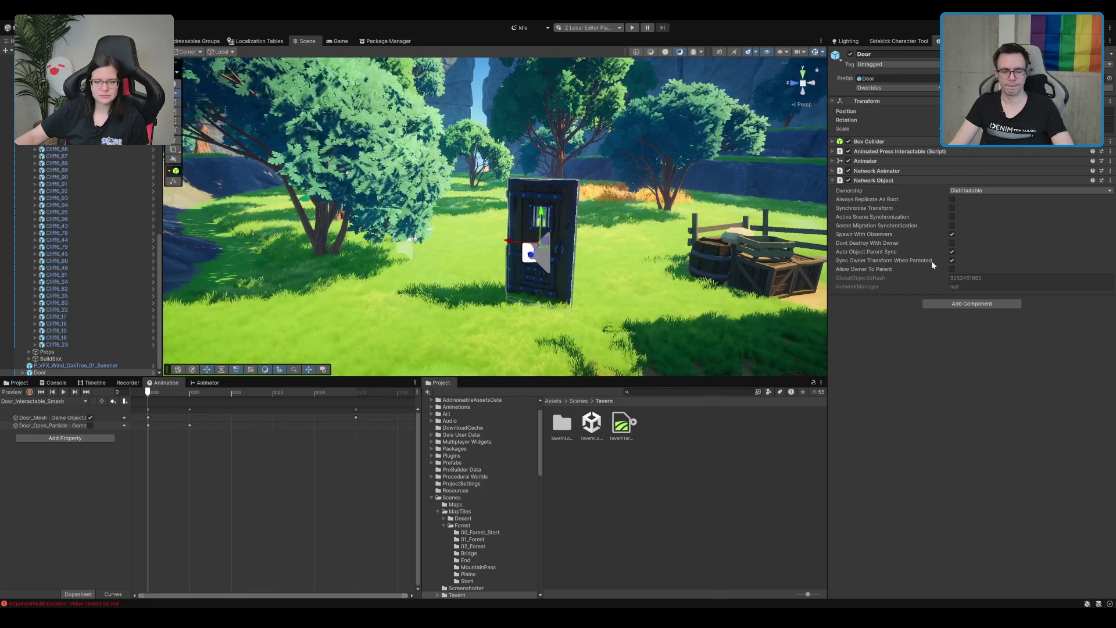
left_click(672, 504)
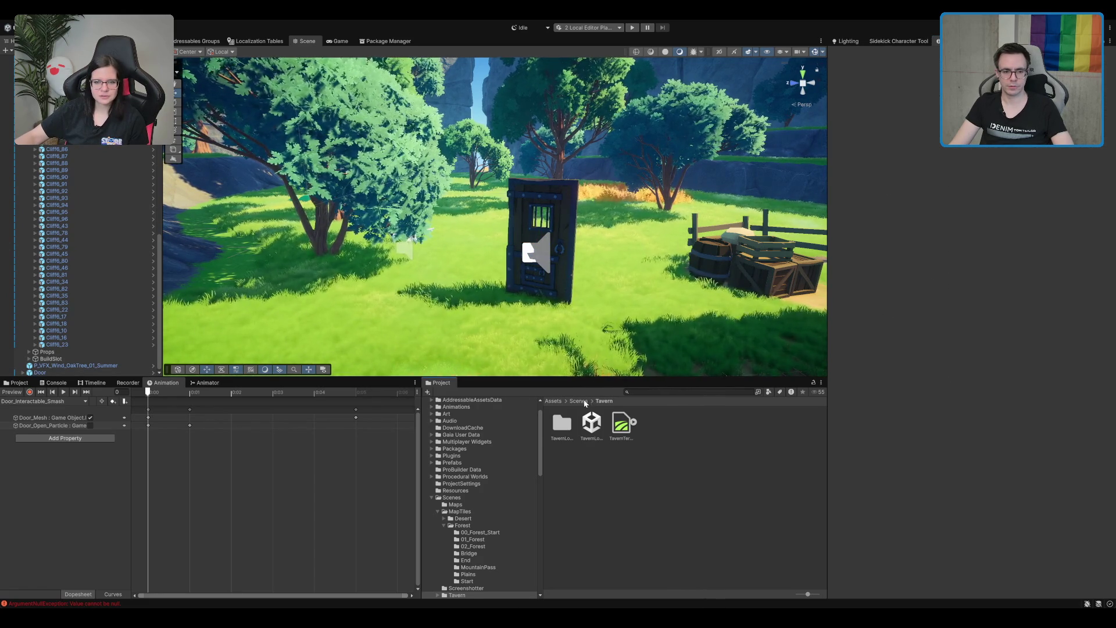
left_click(578, 400)
- Open the Boot scene from Assets/Scenes
left_click(688, 424)
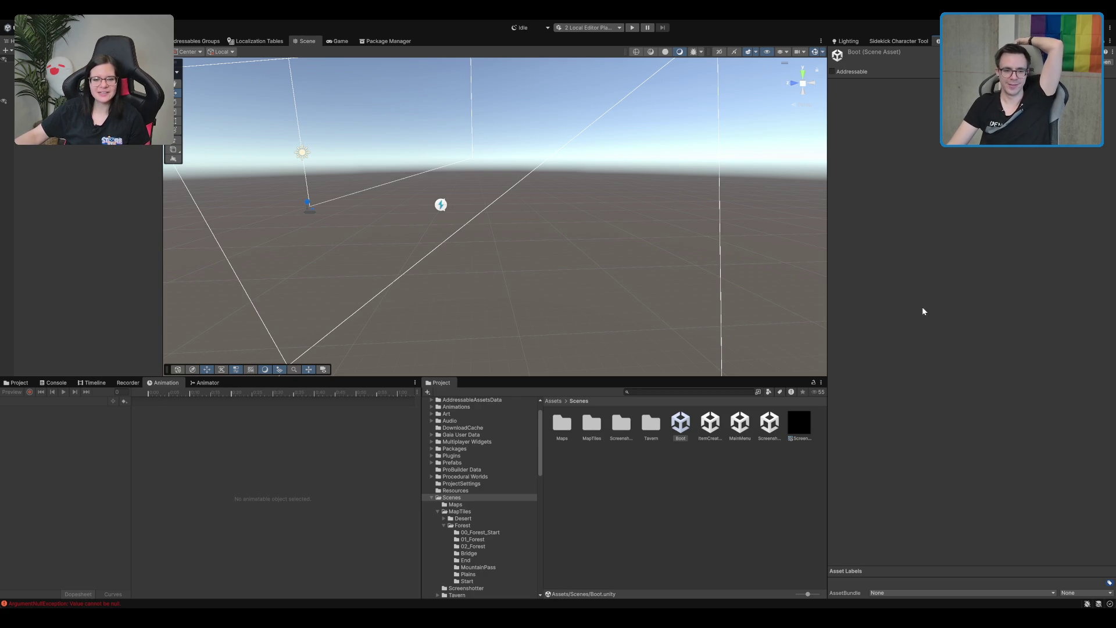
- Clear the Project selection and enter Play mode from the Boot scene
left_click(765, 493)
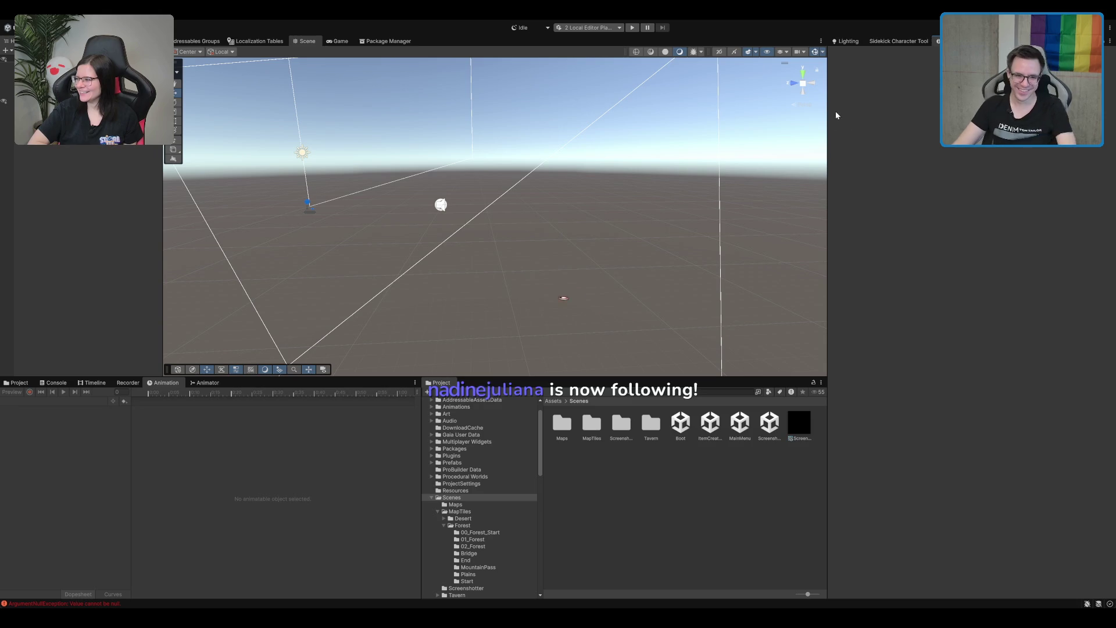
left_click(632, 27)
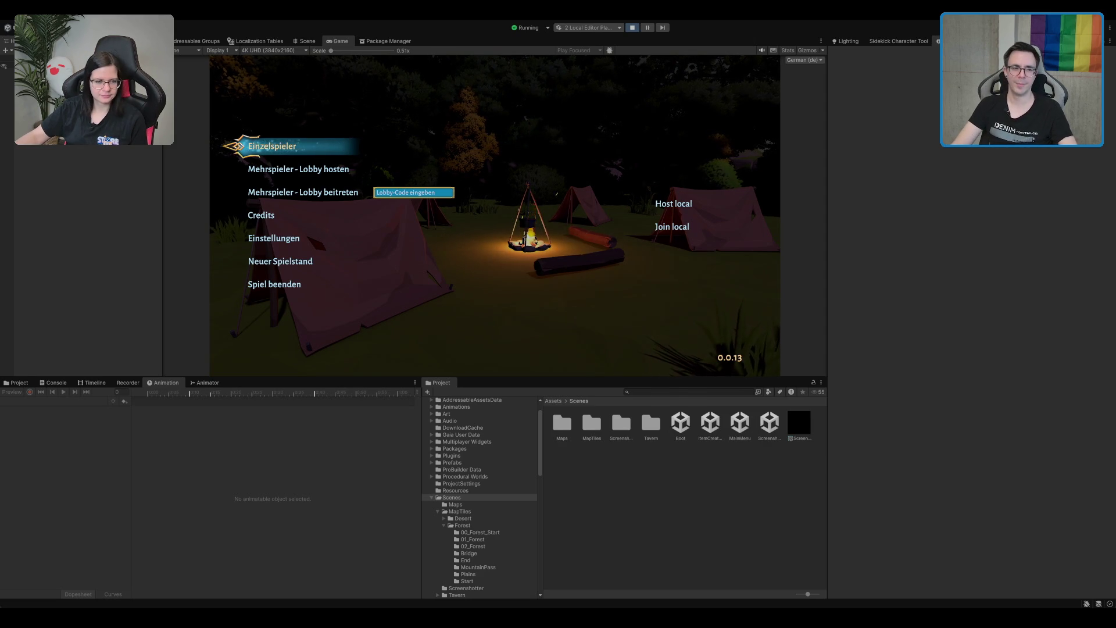
- Start a session from the main menu, walk forward in the forest lobby, then stop the game
left_click(346, 191)
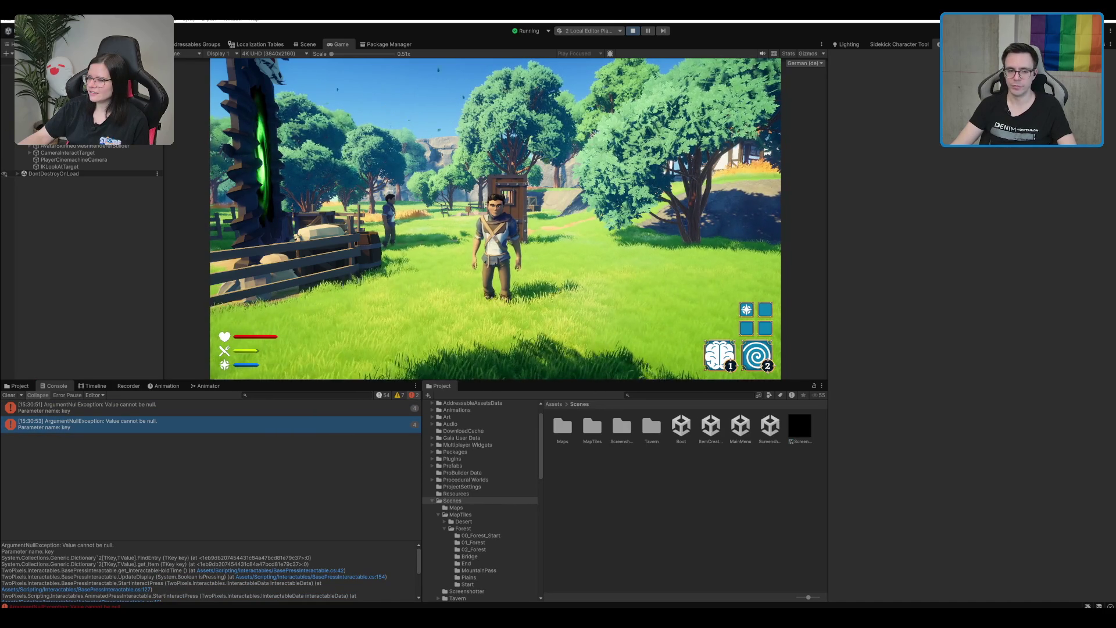
key("w")
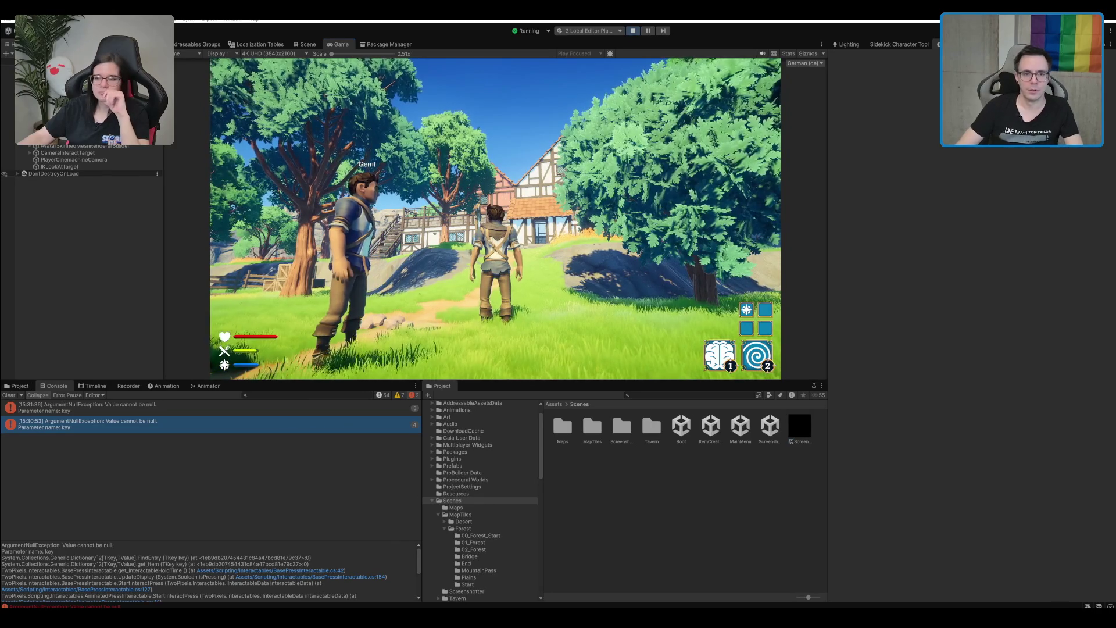
key("ctrl+p")
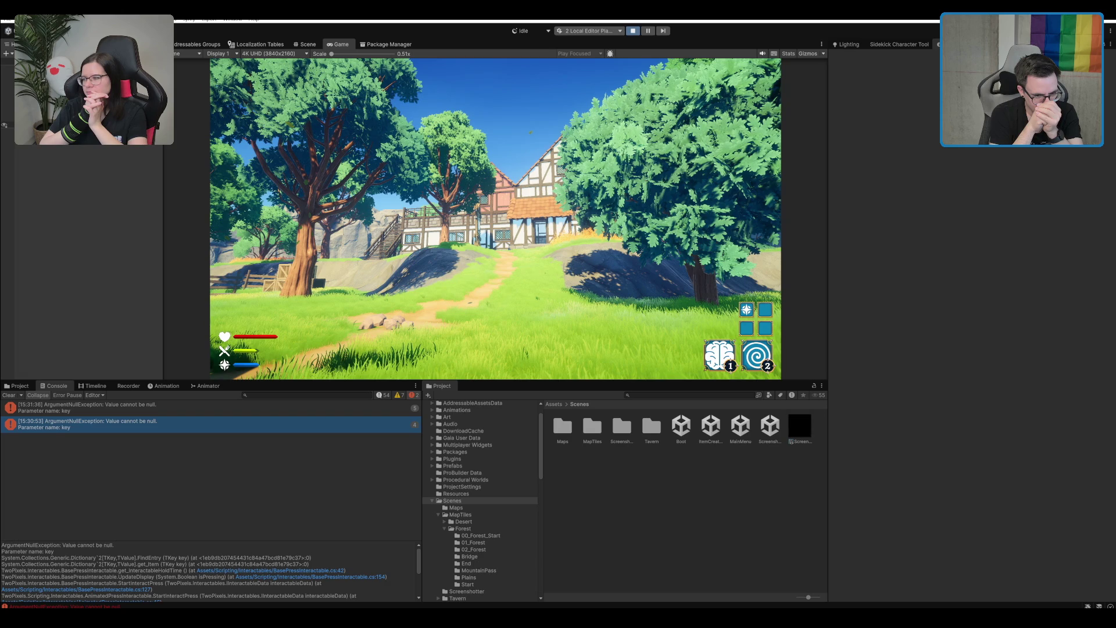
- Leave Play mode and select TavernLobby_New in the Tavern scenes folder
key("ctrl+p")
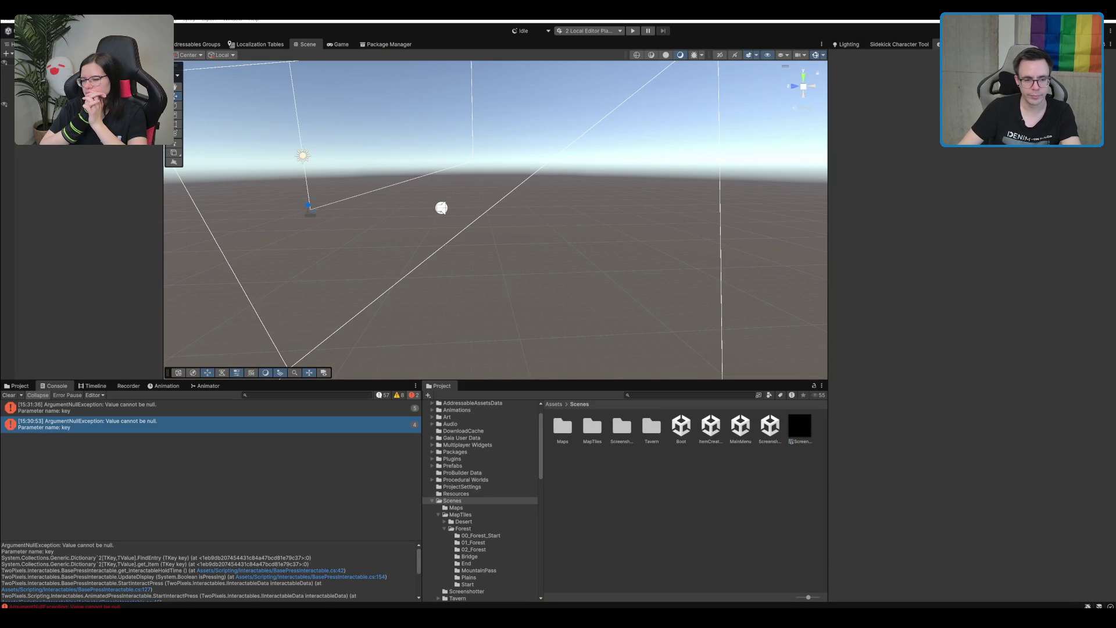
left_click(528, 498)
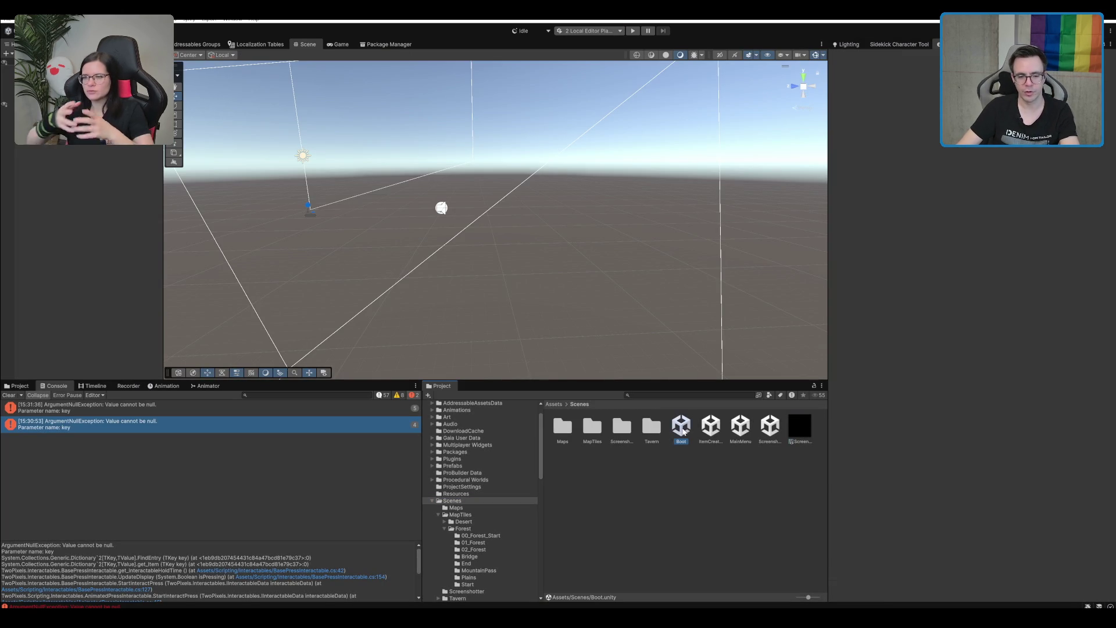
double_click(652, 428)
left_click(592, 426)
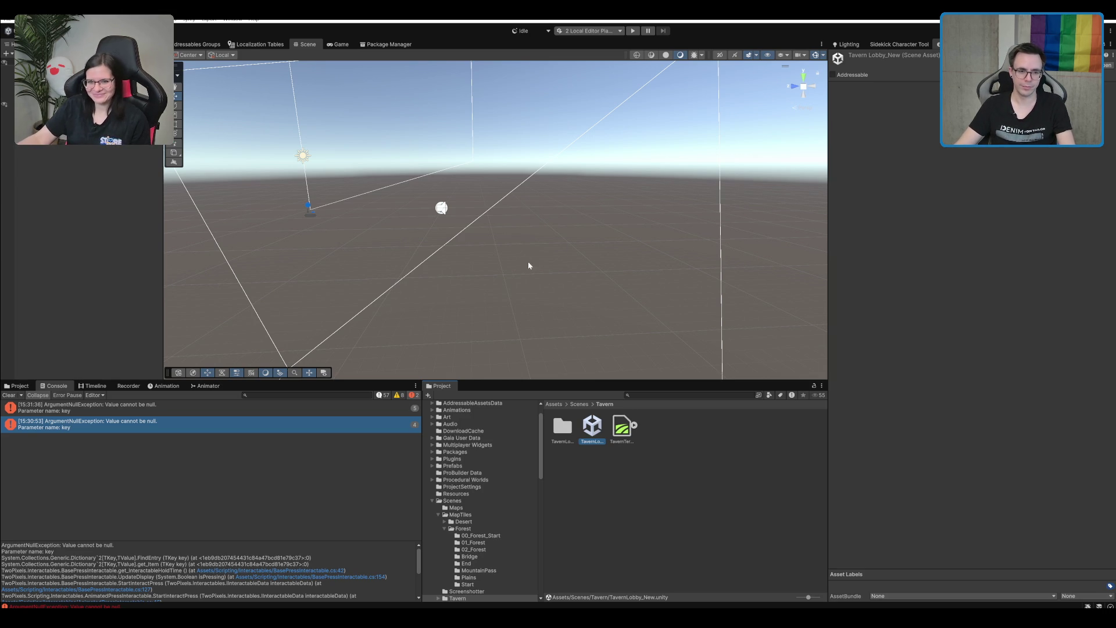
- Tilt the view toward the door and expand its Animated Press Interactable settings
left_click_drag(615, 214, 596, 243)
left_click(879, 184)
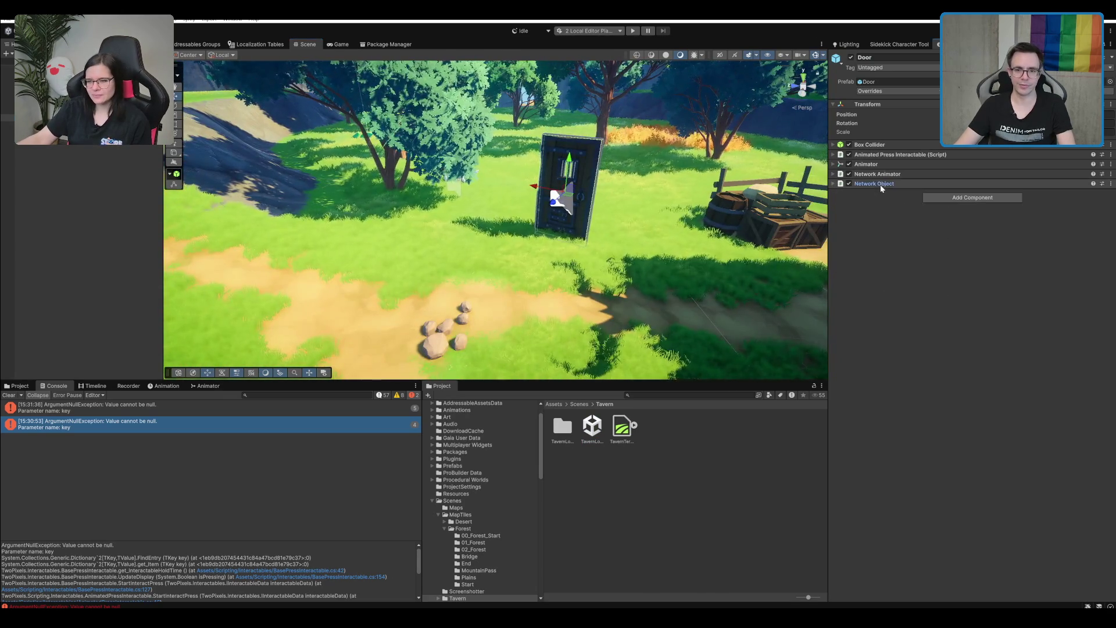
left_click(895, 154)
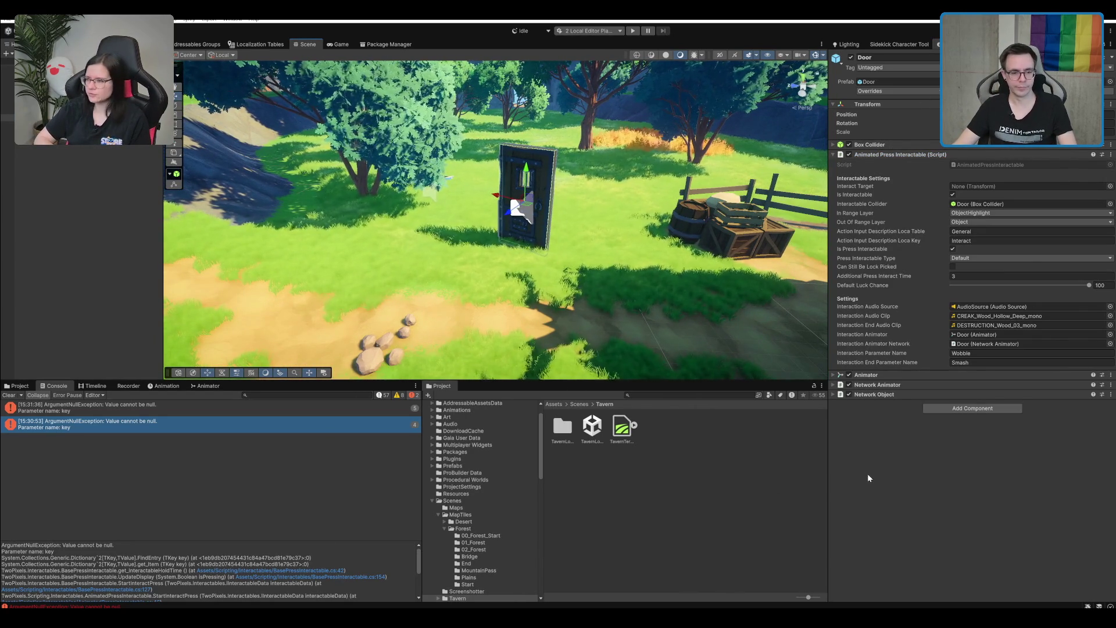
- Follow the error trace to line 42 of BasePressInteractable and inspect _playerStatusService
left_click(297, 570)
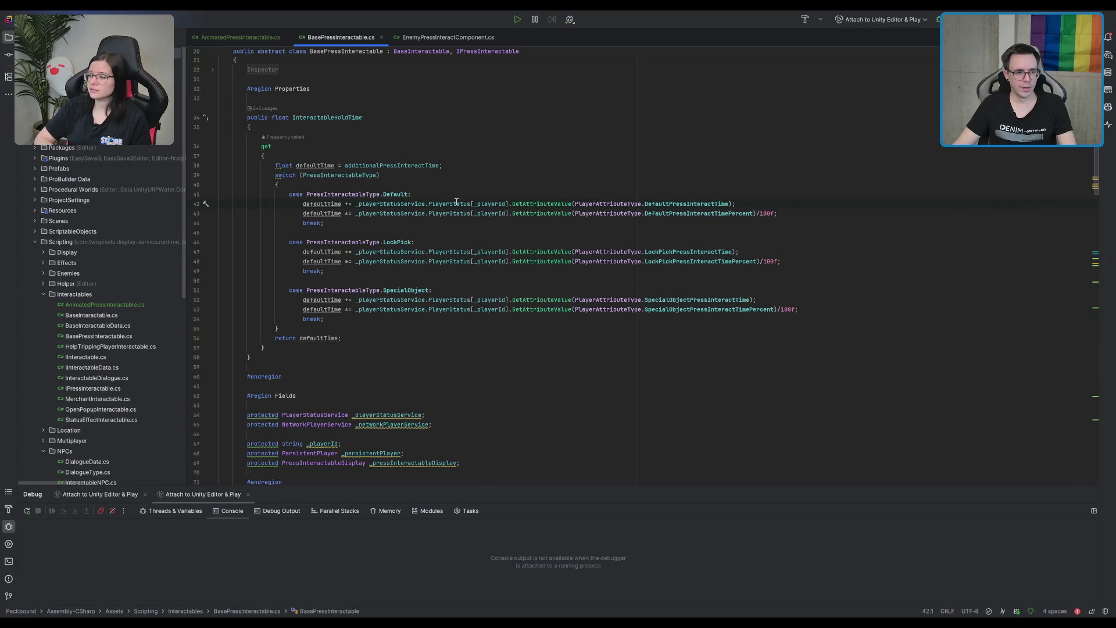
double_click(383, 204)
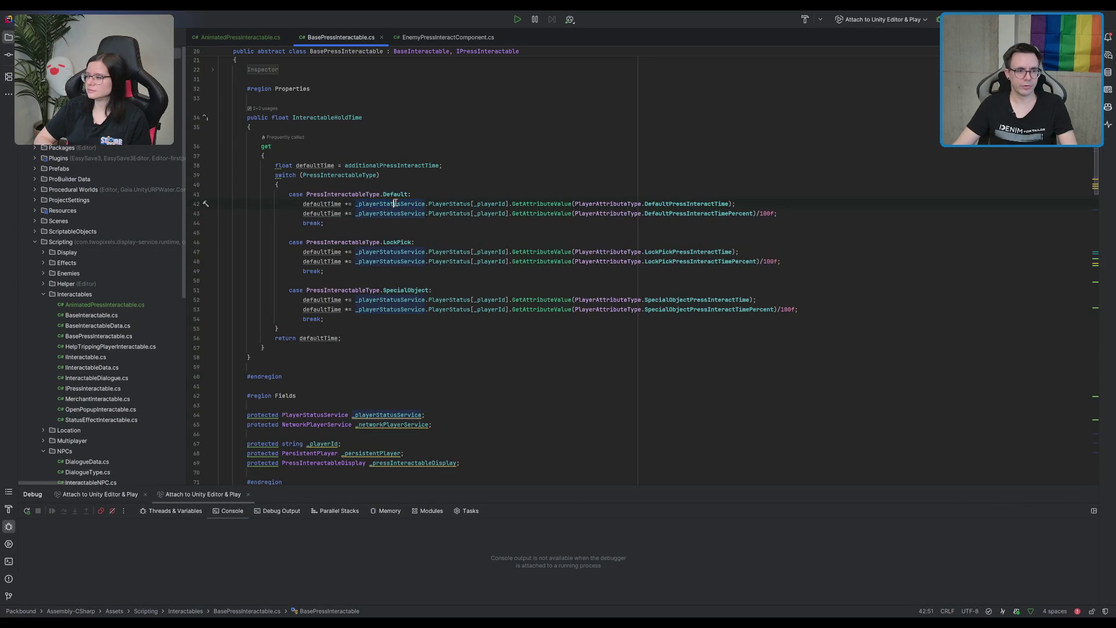
left_click(855, 243)
key("alt+Tab")
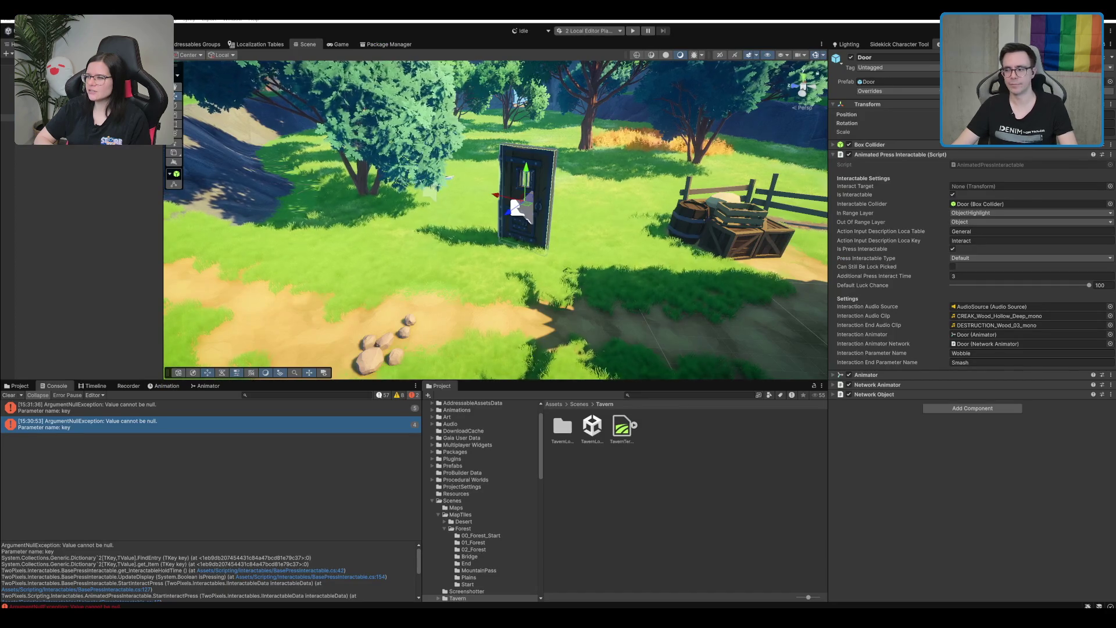
scroll(496, 219, "up", 4)
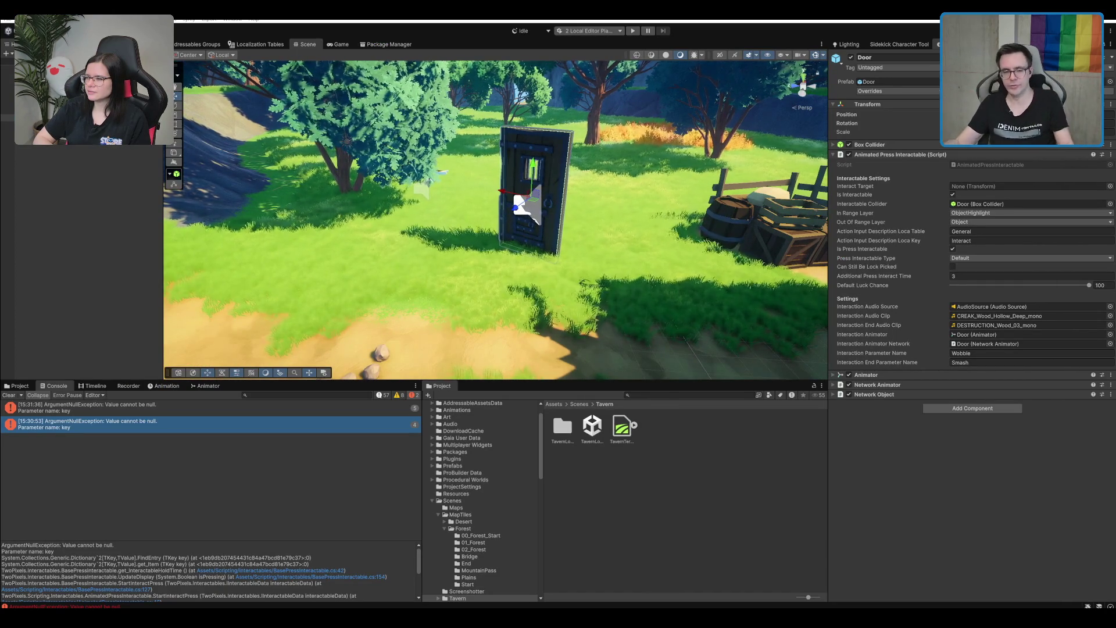
scroll(698, 214, "up", 3)
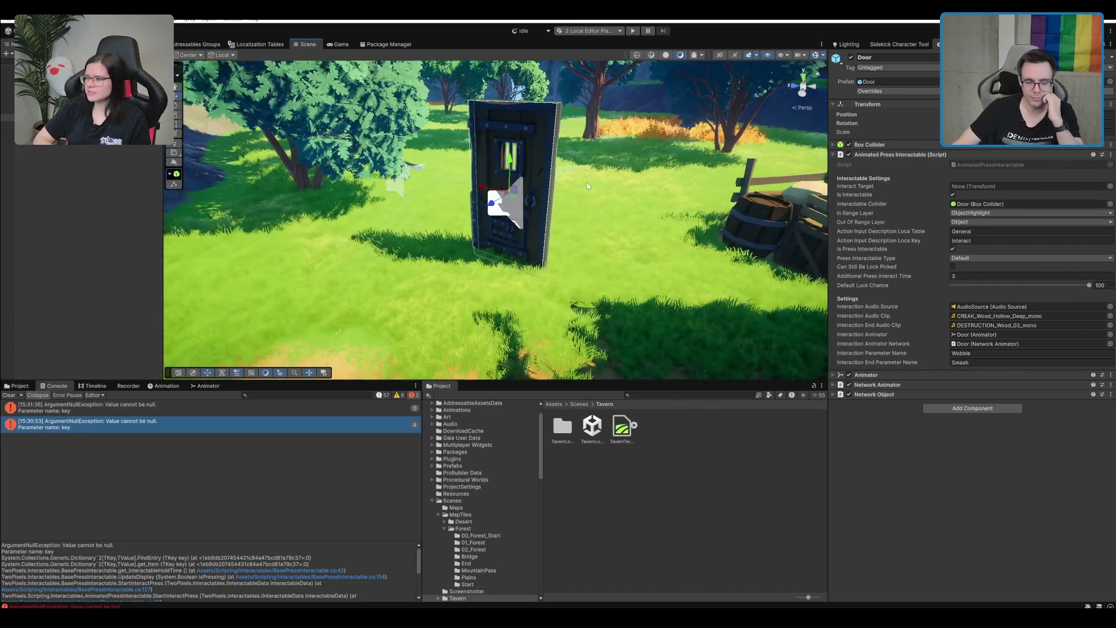